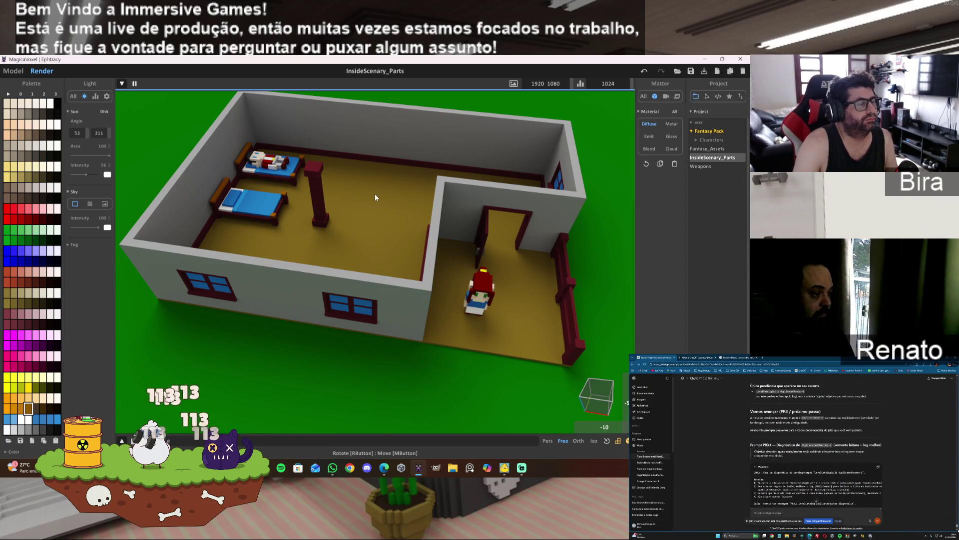
- Leave the render preview for the Model view and frame the room with both beds, pillar and window
{"action": "scroll", "coordinate": [392, 196], "scroll_direction": "up", "scroll_amount": 5}
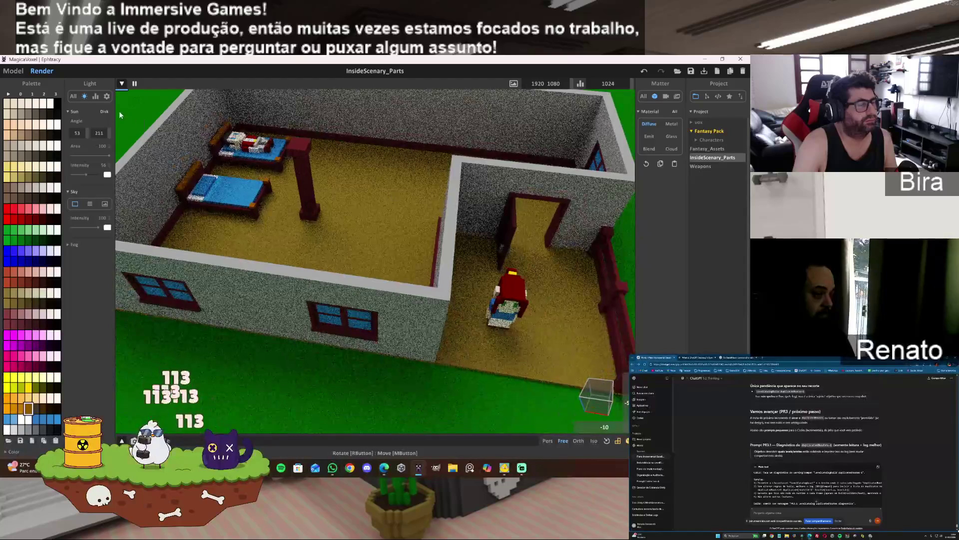
{"action": "left_click", "coordinate": [14, 71]}
{"action": "scroll", "coordinate": [348, 181], "scroll_direction": "up", "scroll_amount": 6}
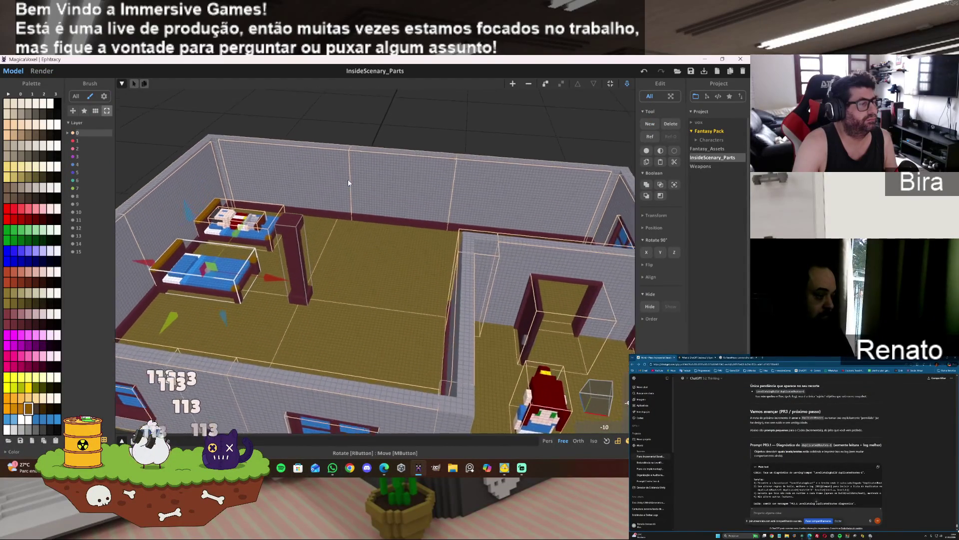
{"action": "scroll", "coordinate": [348, 179], "scroll_direction": "down", "scroll_amount": 5}
{"action": "right_click_drag", "start_coordinate": [348, 179], "coordinate": [266, 179]}
{"action": "scroll", "coordinate": [317, 182], "scroll_direction": "up", "scroll_amount": 5}
{"action": "scroll", "coordinate": [317, 183], "scroll_direction": "down", "scroll_amount": 3}
{"action": "scroll", "coordinate": [266, 179], "scroll_direction": "up", "scroll_amount": 5}
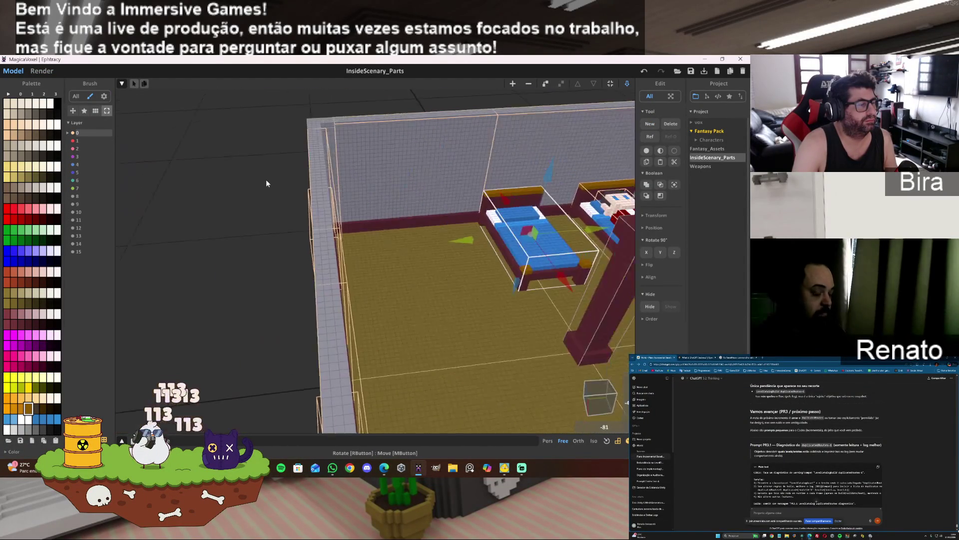
{"action": "scroll", "coordinate": [270, 182], "scroll_direction": "down", "scroll_amount": 4}
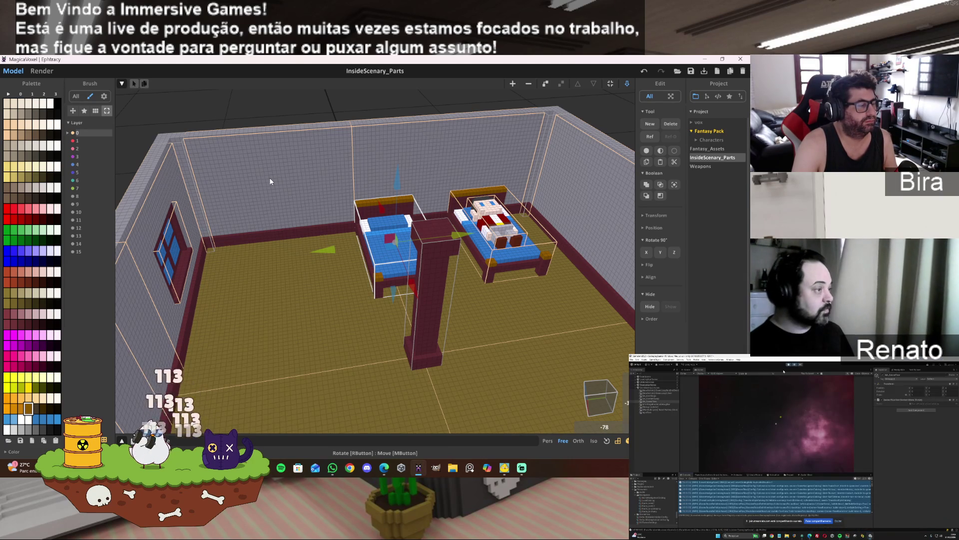
- Add a new empty 40×40×40 model and slide it onto the floor by the left wall
{"action": "left_click", "coordinate": [514, 85]}
{"action": "left_click_drag", "start_coordinate": [455, 280], "coordinate": [341, 292]}
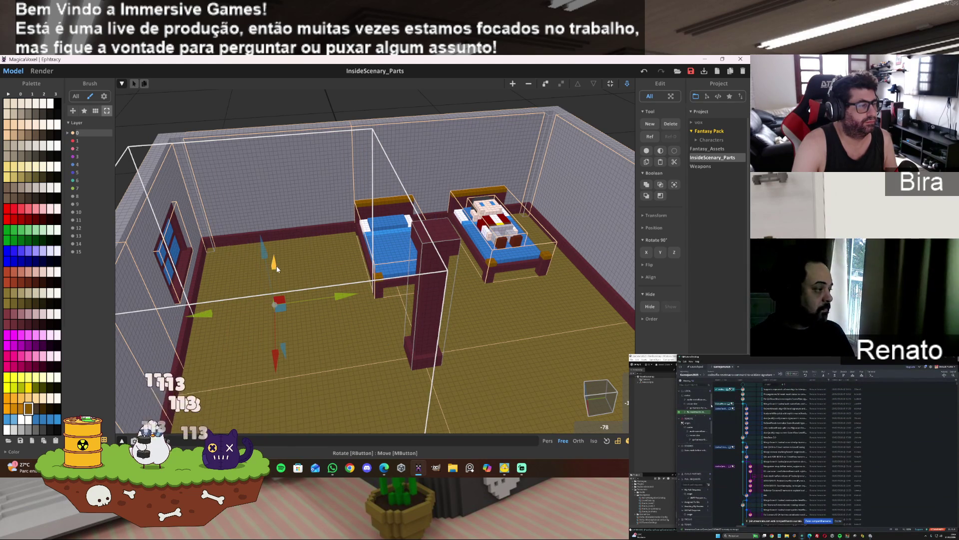
{"action": "left_click_drag", "start_coordinate": [276, 266], "coordinate": [269, 198]}
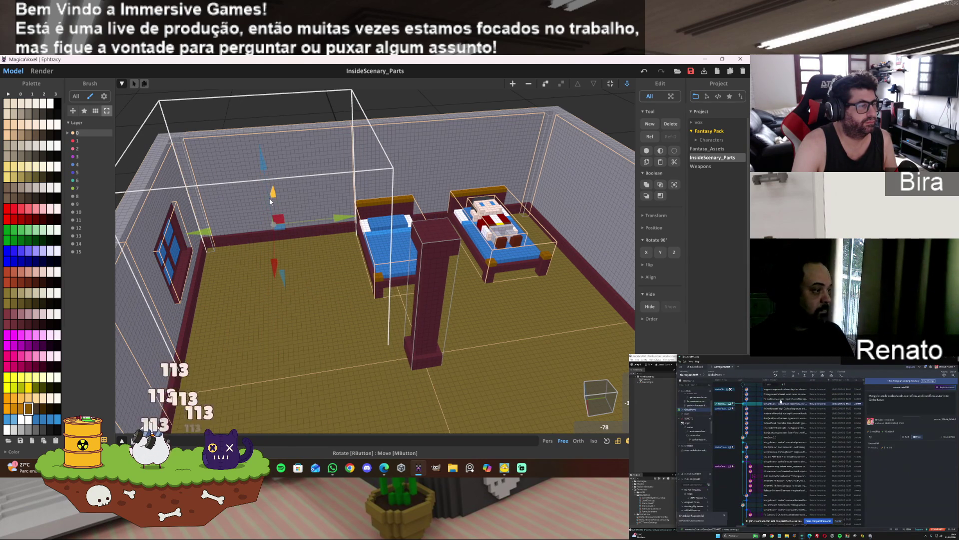
{"action": "double_click", "coordinate": [326, 176]}
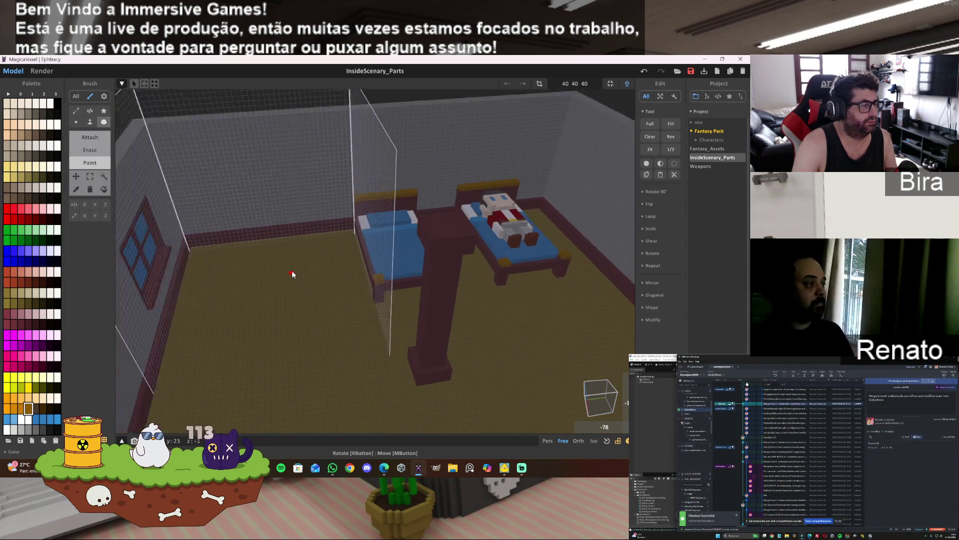
{"action": "scroll", "coordinate": [292, 271], "scroll_direction": "down", "scroll_amount": 5}
{"action": "key", "text": "Tab"}
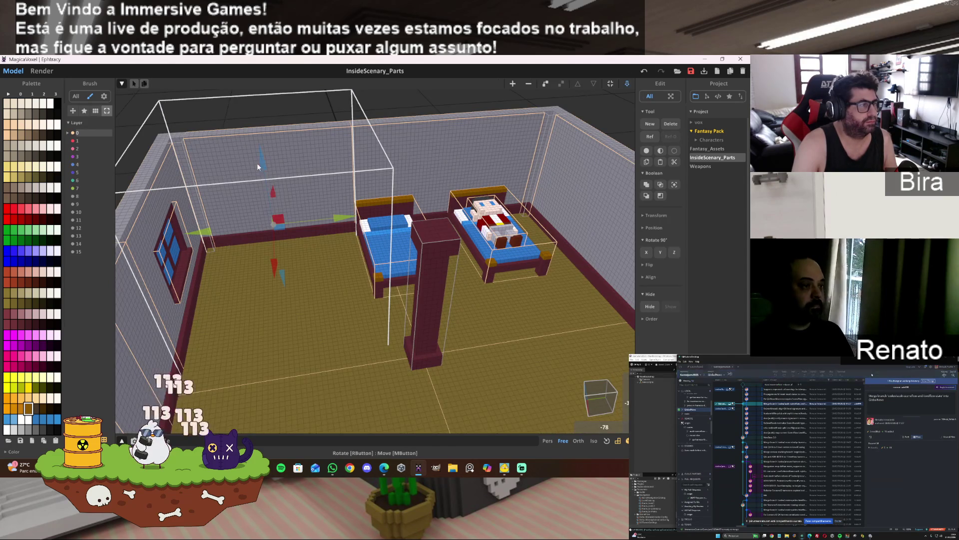
{"action": "left_click_drag", "start_coordinate": [263, 161], "coordinate": [264, 159]}
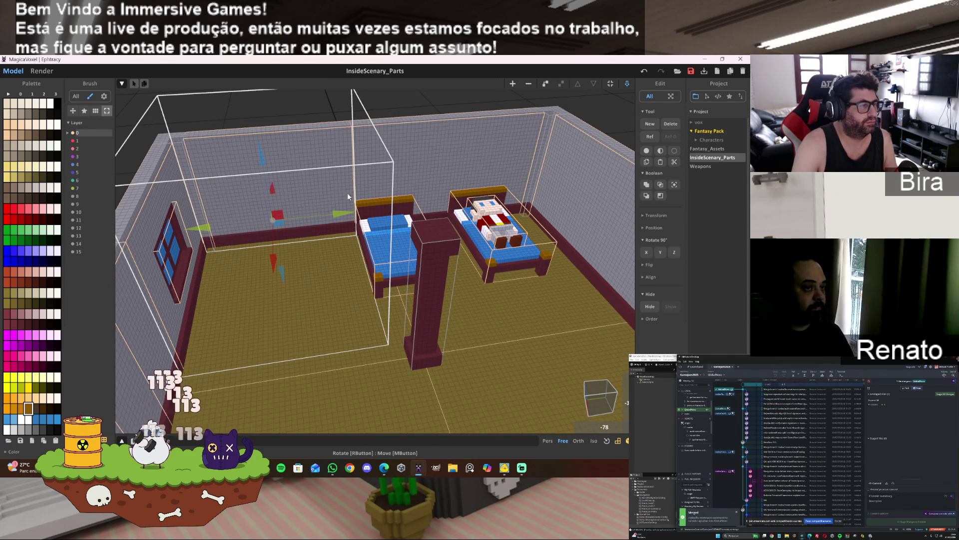
- Reopen the new model for voxel editing and orbit in to the room corner beside the bed
{"action": "double_click", "coordinate": [337, 167]}
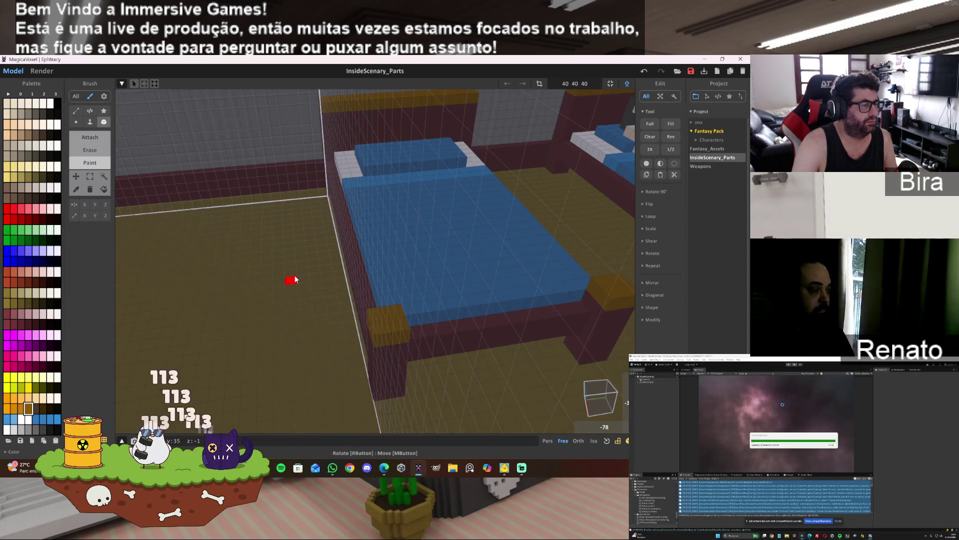
{"action": "scroll", "coordinate": [294, 278], "scroll_direction": "down", "scroll_amount": 3}
{"action": "scroll", "coordinate": [203, 304], "scroll_direction": "up", "scroll_amount": 5}
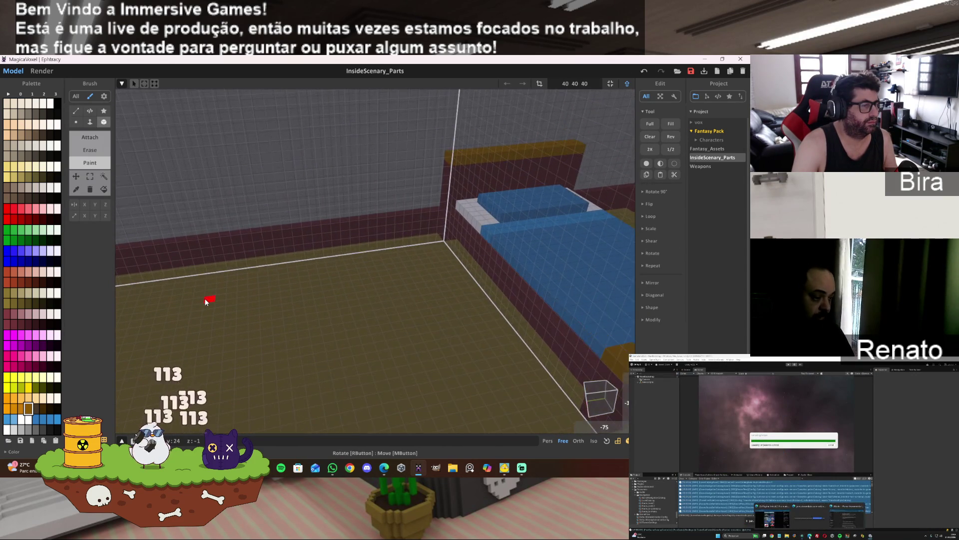
{"action": "right_click_drag", "start_coordinate": [206, 301], "coordinate": [190, 300]}
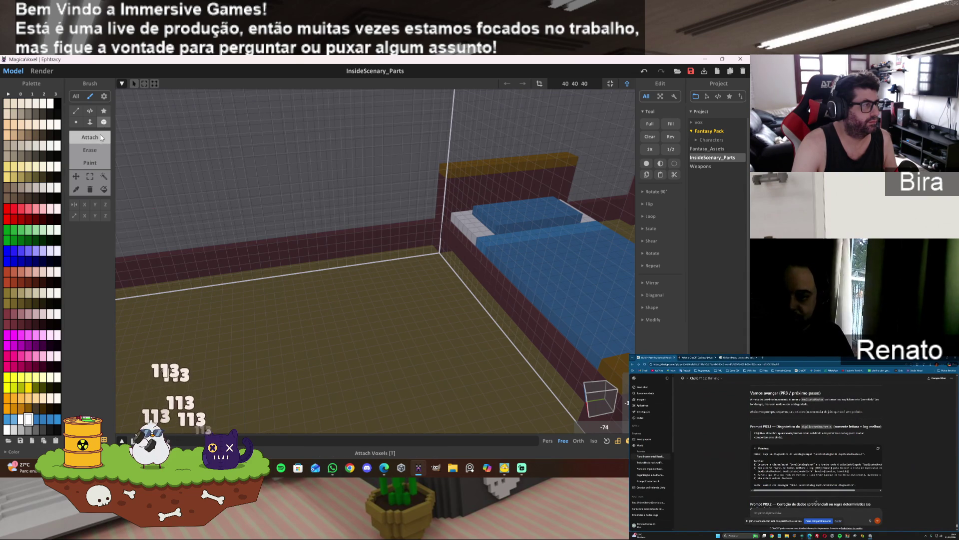
{"action": "scroll", "coordinate": [370, 288], "scroll_direction": "down", "scroll_amount": 2}
{"action": "right_click_drag", "start_coordinate": [370, 290], "coordinate": [357, 298]}
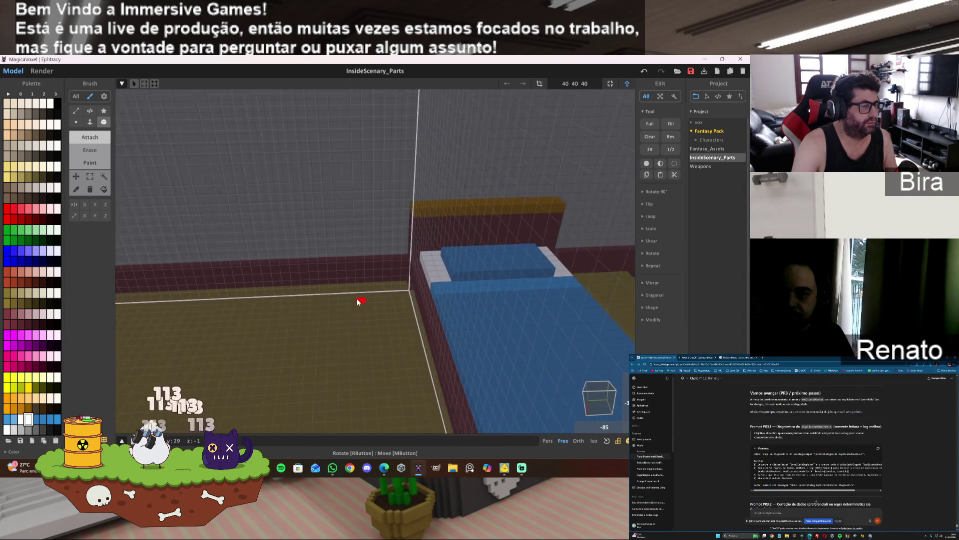
{"action": "scroll", "coordinate": [356, 300], "scroll_direction": "down", "scroll_amount": 1}
{"action": "scroll", "coordinate": [357, 299], "scroll_direction": "down", "scroll_amount": 3}
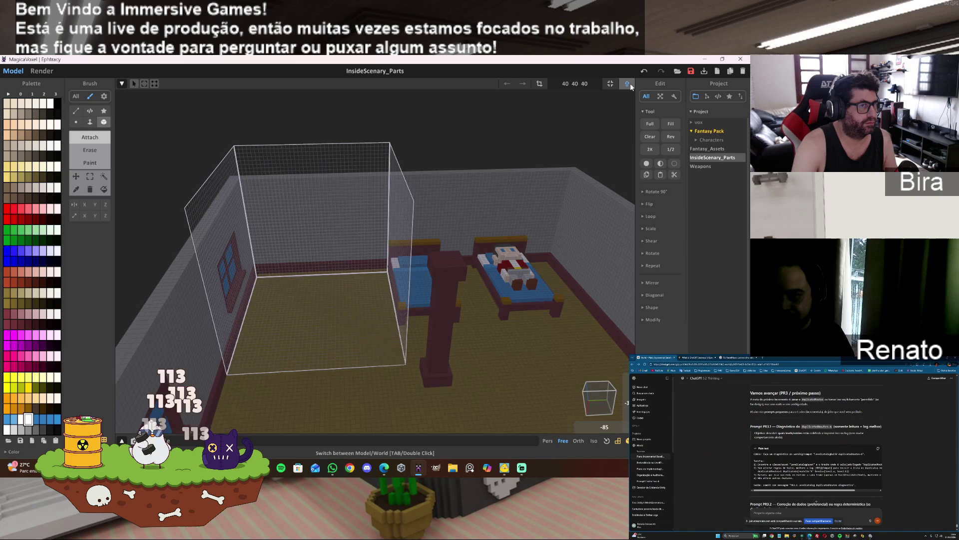
- Stand the character from the right bed upright with a 90° Y rotation and move it beside the left wall
{"action": "left_click", "coordinate": [628, 83]}
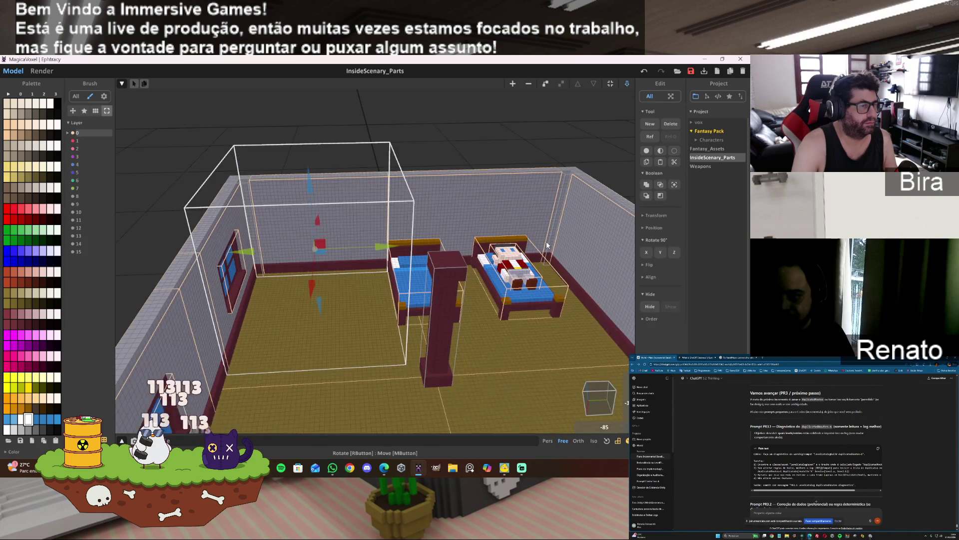
{"action": "left_click", "coordinate": [518, 264]}
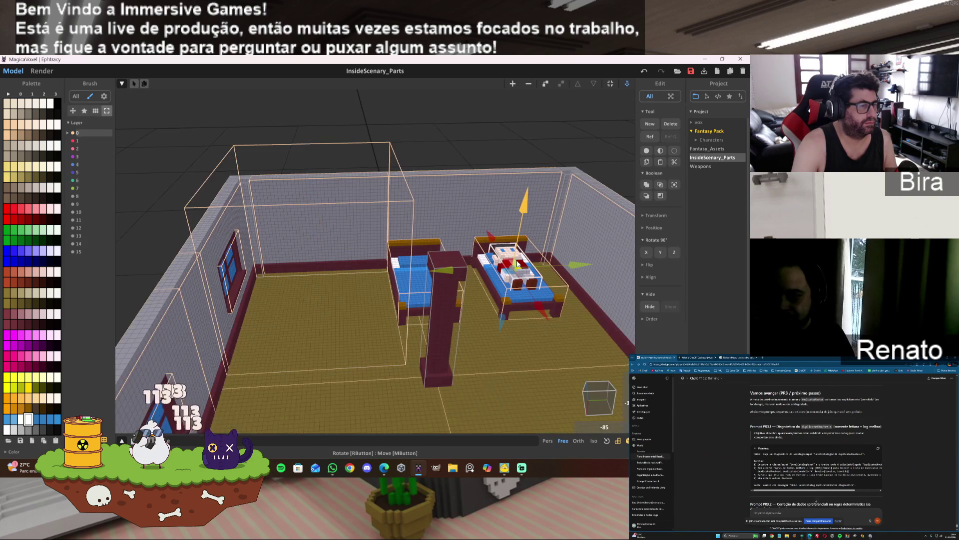
{"action": "left_click", "coordinate": [663, 252]}
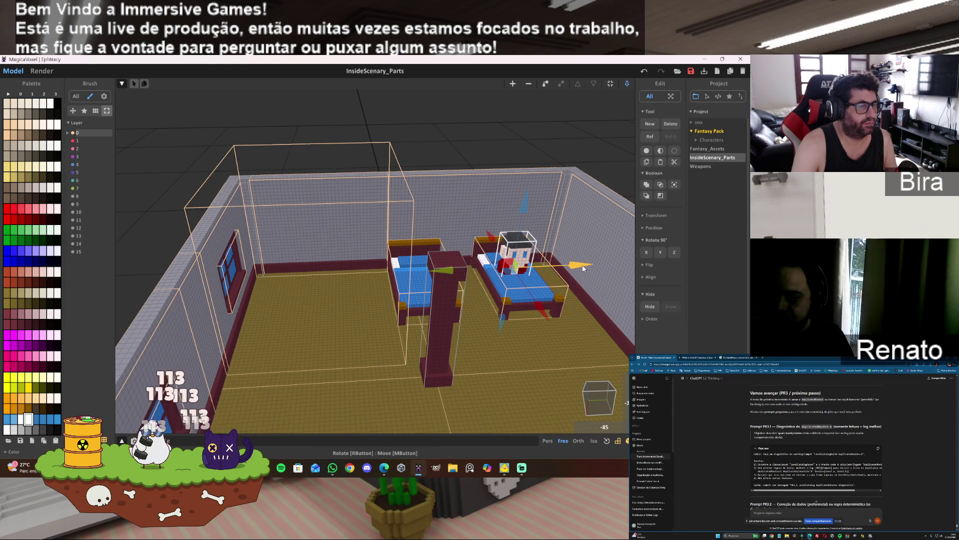
{"action": "left_click_drag", "start_coordinate": [583, 268], "coordinate": [402, 273]}
{"action": "left_click_drag", "start_coordinate": [318, 218], "coordinate": [328, 198]}
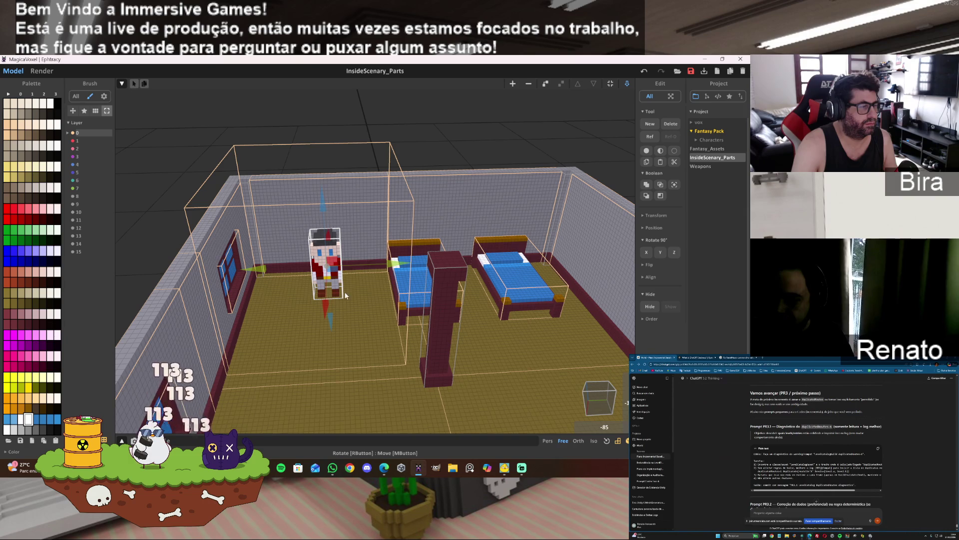
{"action": "left_click_drag", "start_coordinate": [324, 313], "coordinate": [326, 295]}
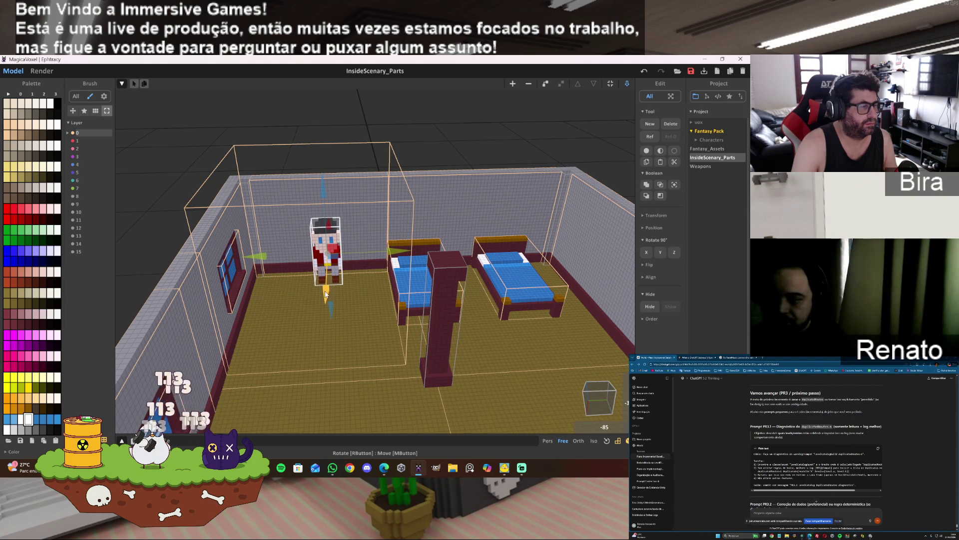
{"action": "left_click_drag", "start_coordinate": [401, 251], "coordinate": [393, 253]}
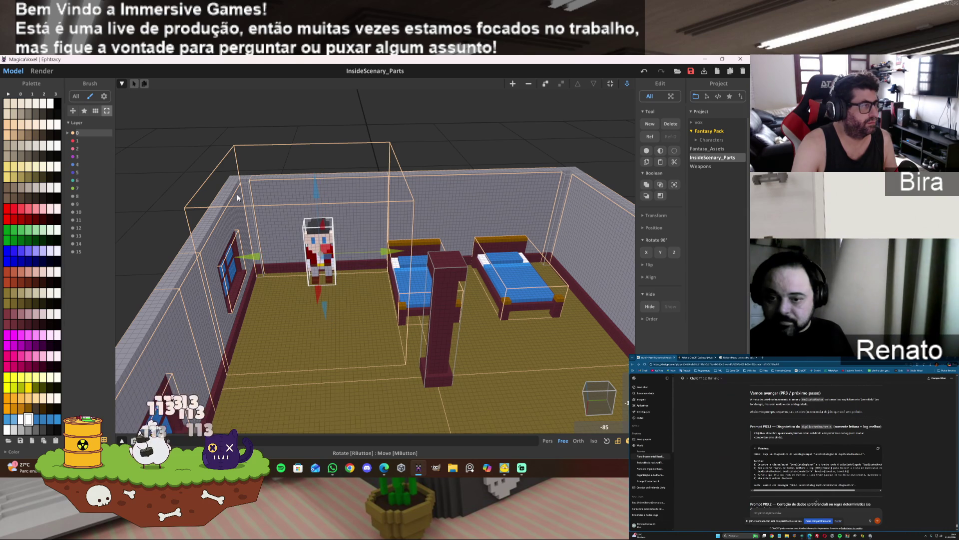
{"action": "key", "text": "Tab"}
- Lay a white voxel slab on the floor beside the character and extrude it up into a tall box
{"action": "scroll", "coordinate": [371, 306], "scroll_direction": "up", "scroll_amount": 5}
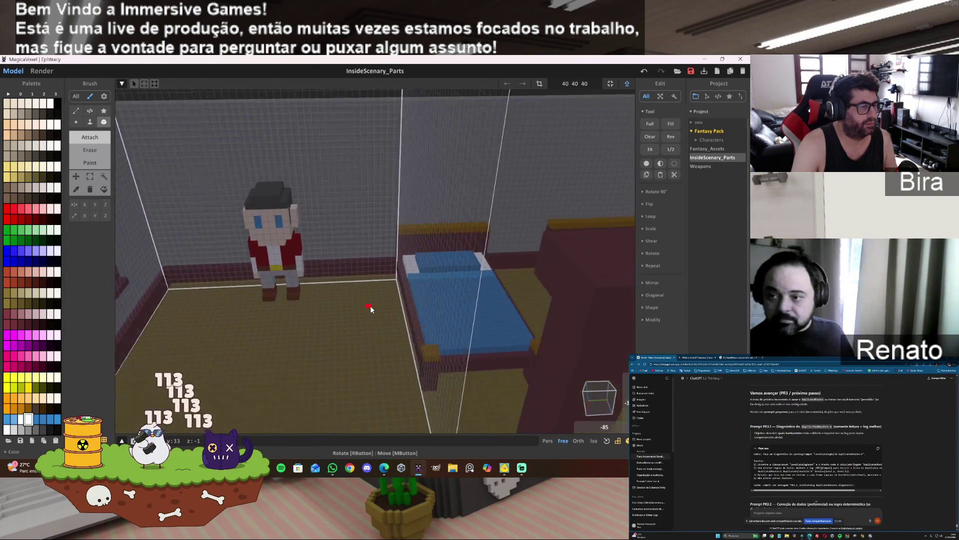
{"action": "scroll", "coordinate": [370, 308], "scroll_direction": "up", "scroll_amount": 3}
{"action": "scroll", "coordinate": [370, 306], "scroll_direction": "up", "scroll_amount": 3}
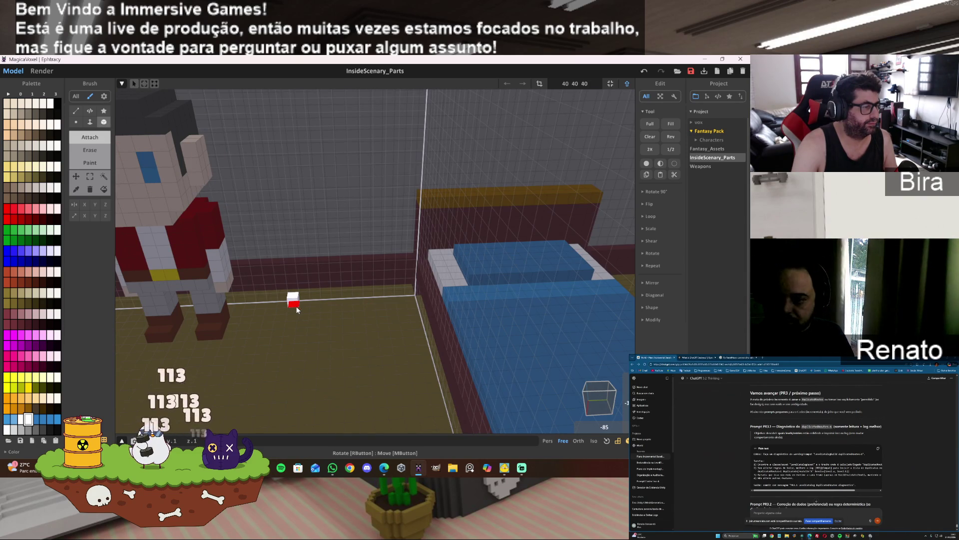
{"action": "left_click_drag", "start_coordinate": [298, 305], "coordinate": [383, 328]}
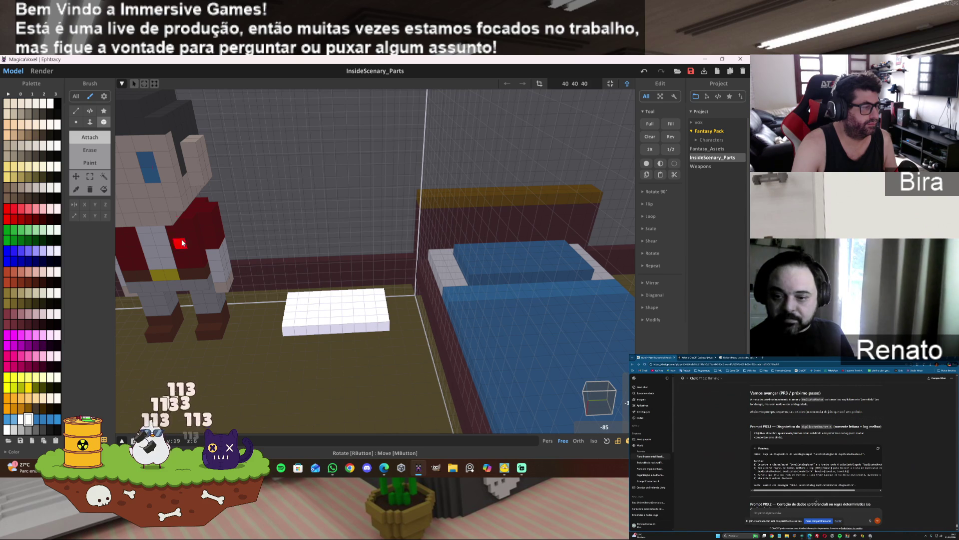
{"action": "mouse_move", "coordinate": [356, 312]}
{"action": "left_mouse_down"}
{"action": "mouse_move", "coordinate": [361, 208]}
{"action": "mouse_move", "coordinate": [346, 224]}
{"action": "mouse_move", "coordinate": [354, 273]}
{"action": "mouse_move", "coordinate": [358, 259]}
{"action": "left_mouse_up"}
{"action": "mouse_move", "coordinate": [358, 260]}
{"action": "right_mouse_down"}
{"action": "mouse_move", "coordinate": [456, 282]}
{"action": "mouse_move", "coordinate": [373, 288]}
{"action": "right_mouse_up"}
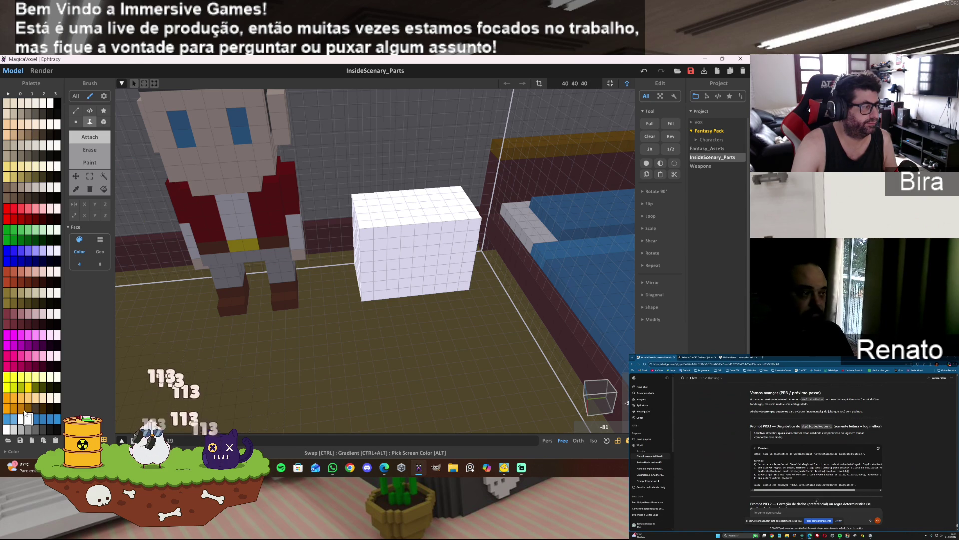
- Region-recolour the white block tan and attach one extra voxel layer to its front
{"action": "left_click", "coordinate": [104, 190]}
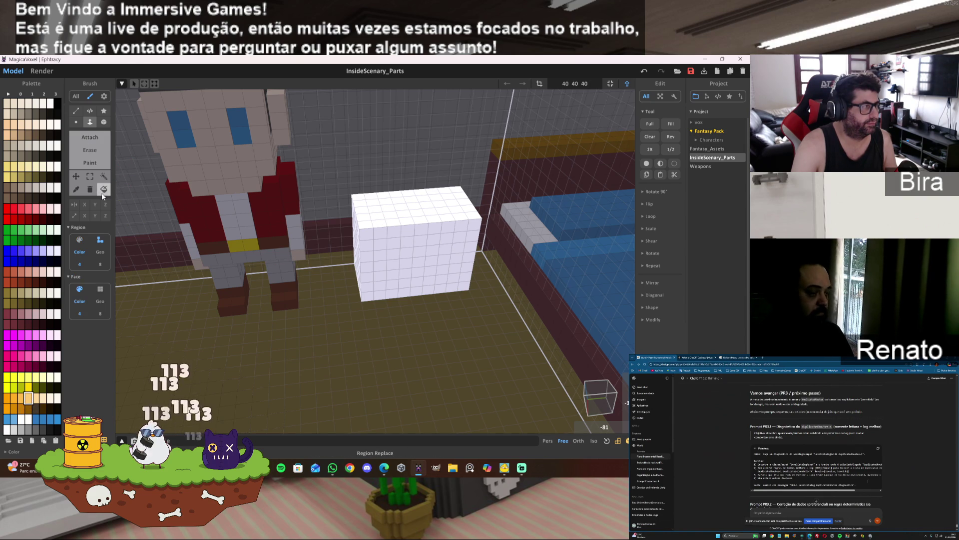
{"action": "left_click", "coordinate": [403, 235]}
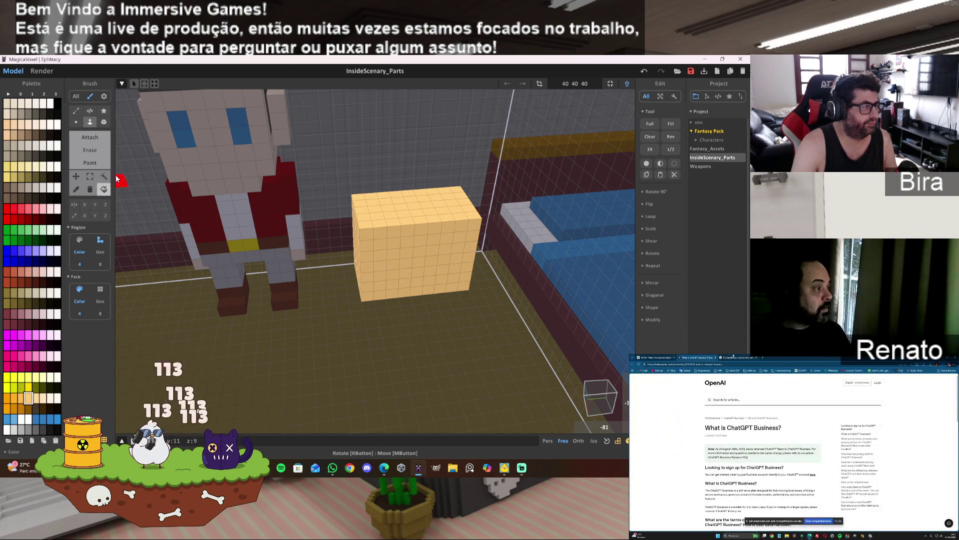
{"action": "left_click", "coordinate": [104, 188]}
{"action": "left_click", "coordinate": [367, 230]}
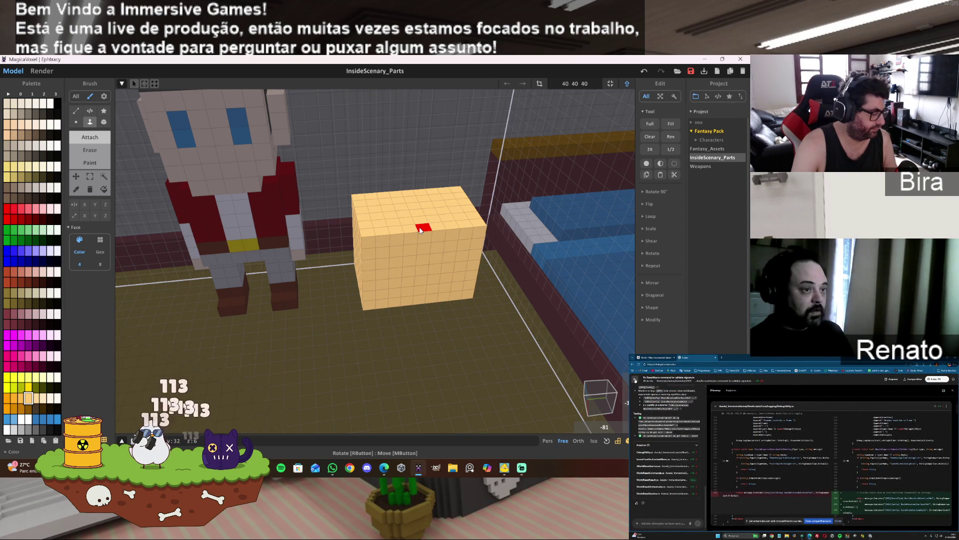
{"action": "key", "text": "ctrl+z"}
{"action": "left_click", "coordinate": [378, 228]}
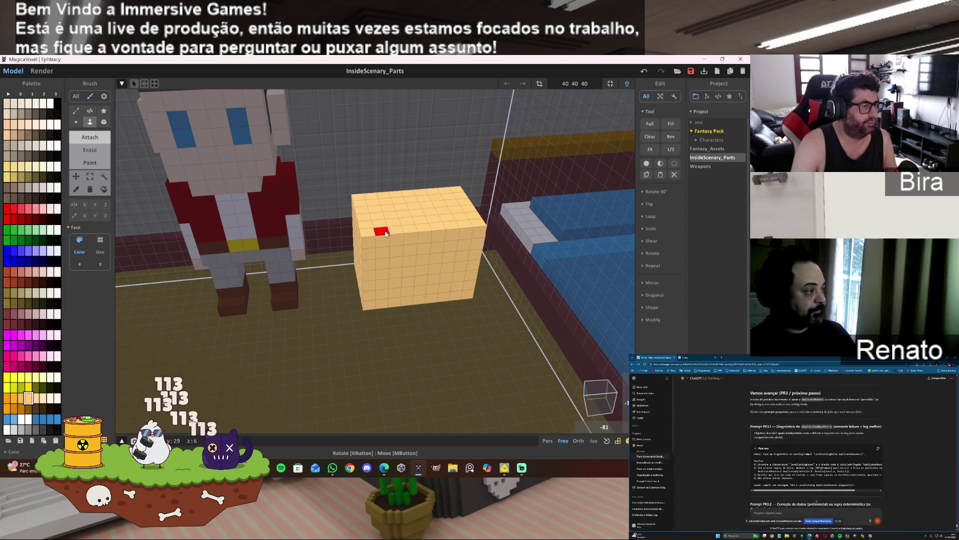
{"action": "mouse_move", "coordinate": [378, 228]}
{"action": "right_mouse_down"}
{"action": "mouse_move", "coordinate": [487, 229]}
{"action": "mouse_move", "coordinate": [478, 225]}
{"action": "right_mouse_up"}
{"action": "right_click_drag", "start_coordinate": [476, 259], "coordinate": [462, 253]}
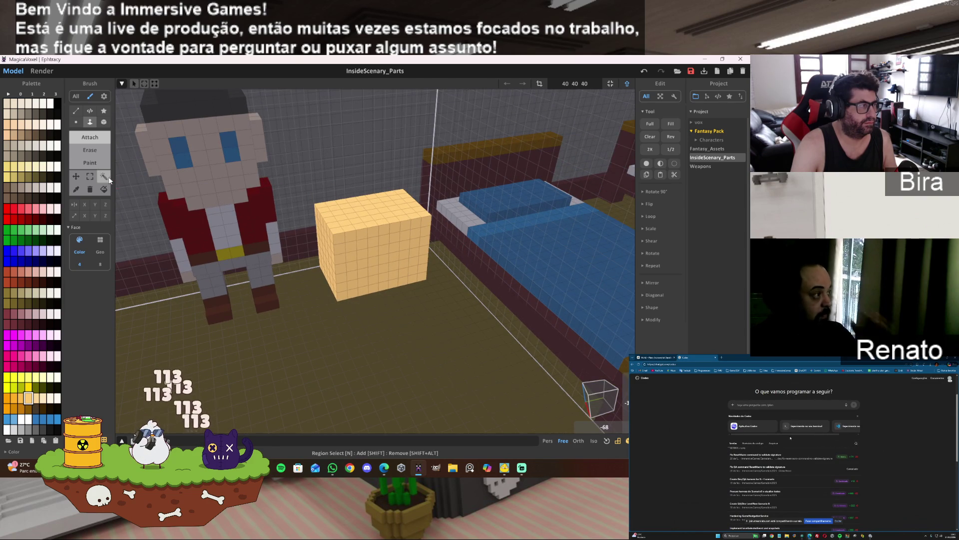
- Raise the tan block and place small tan leg voxels on the floor beneath it in Box mode
{"action": "left_click_drag", "start_coordinate": [379, 259], "coordinate": [379, 208]}
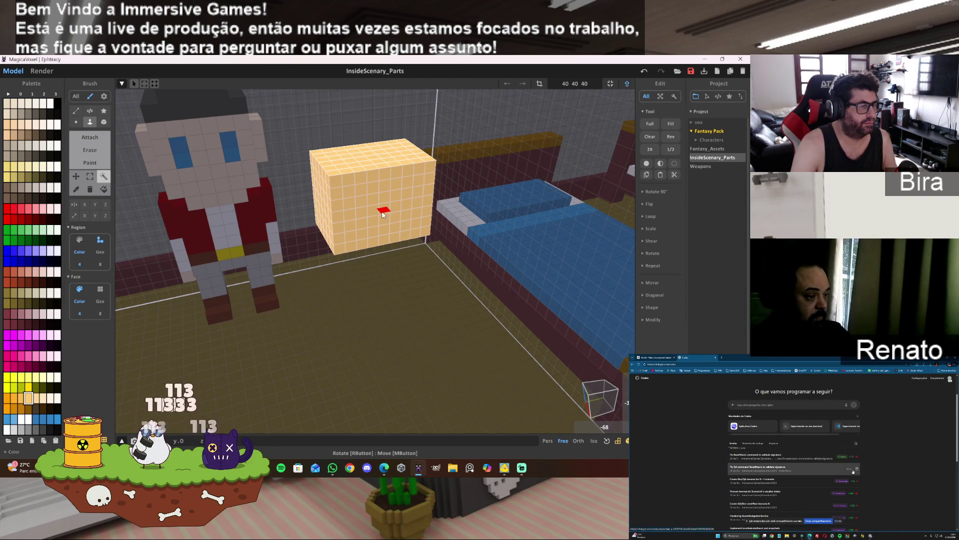
{"action": "left_click", "coordinate": [104, 121]}
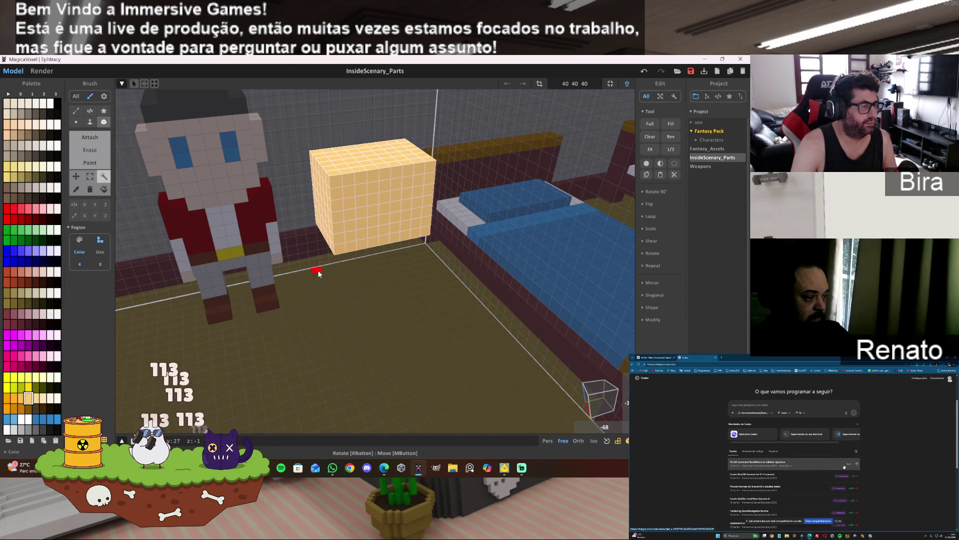
{"action": "key", "text": "ctrl+d"}
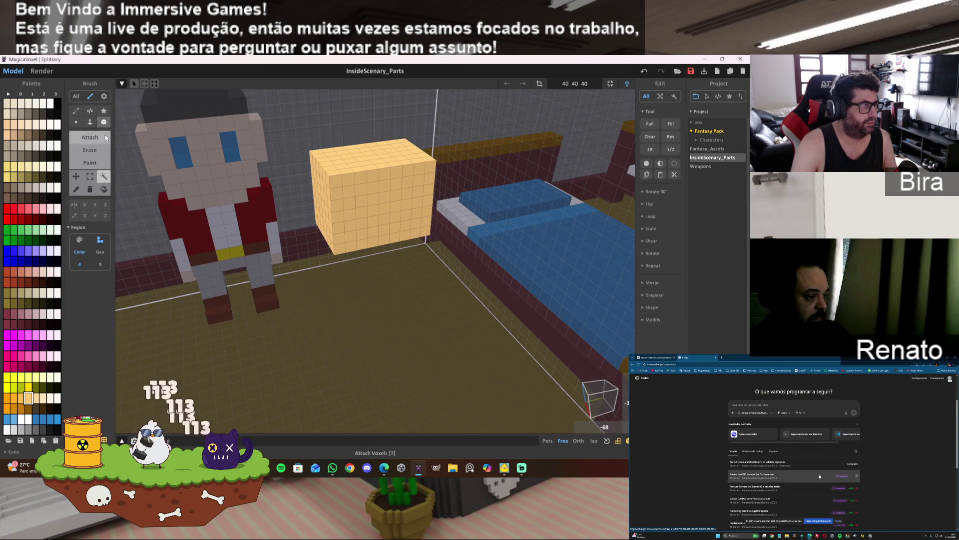
{"action": "left_click", "coordinate": [323, 269]}
{"action": "scroll", "coordinate": [409, 269], "scroll_direction": "up", "scroll_amount": 3}
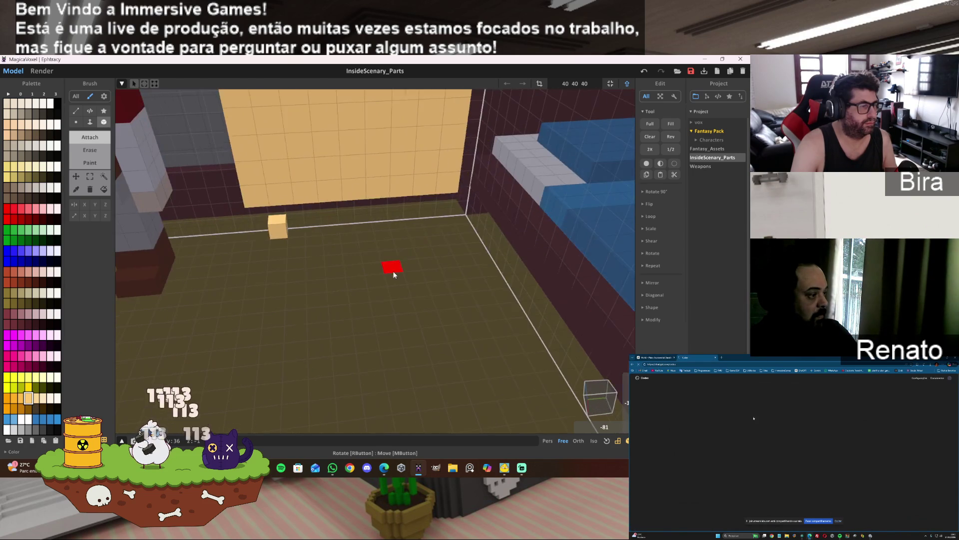
{"action": "mouse_move", "coordinate": [392, 268]}
{"action": "right_mouse_down"}
{"action": "mouse_move", "coordinate": [265, 242]}
{"action": "mouse_move", "coordinate": [392, 240]}
{"action": "right_mouse_up"}
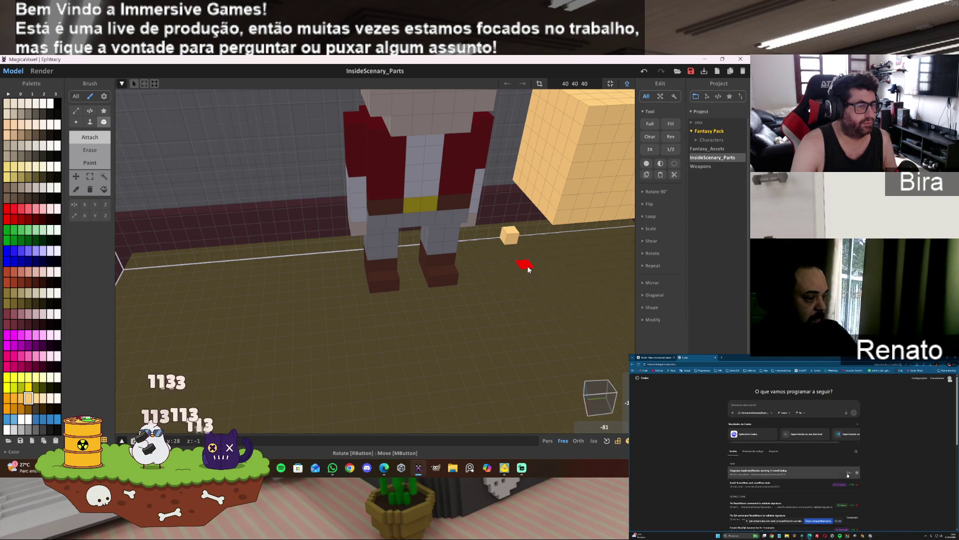
{"action": "right_click_drag", "start_coordinate": [593, 285], "coordinate": [576, 288]}
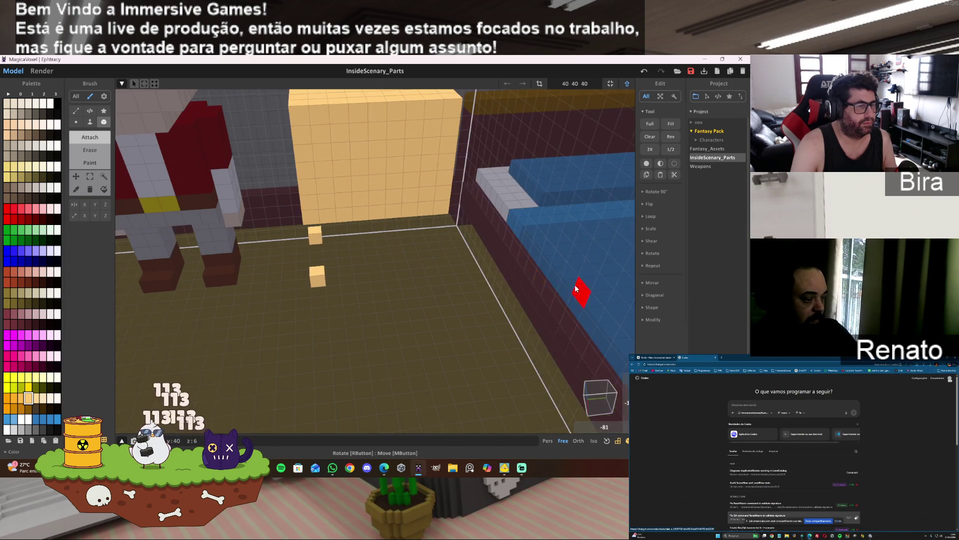
{"action": "left_click", "coordinate": [443, 272]}
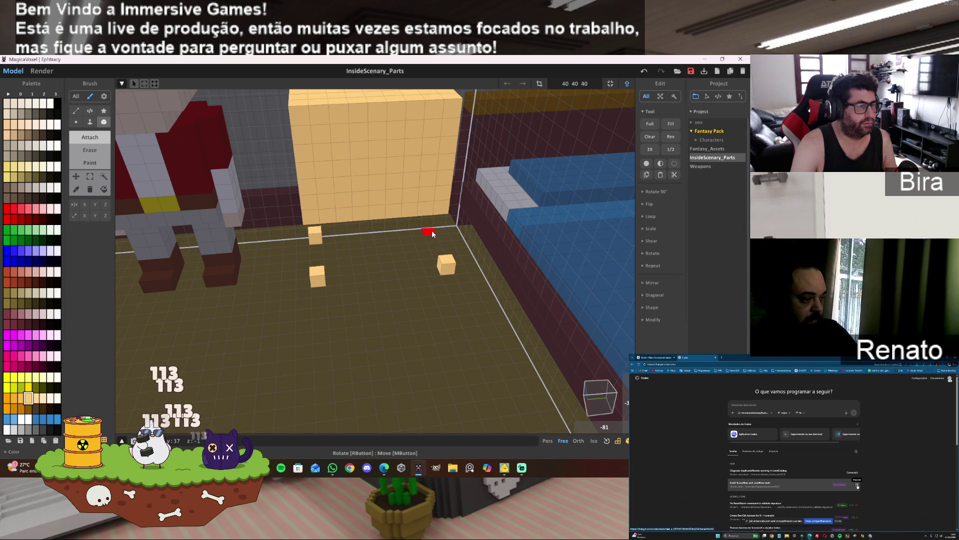
{"action": "mouse_move", "coordinate": [433, 233]}
{"action": "right_mouse_down"}
{"action": "mouse_move", "coordinate": [467, 280]}
{"action": "mouse_move", "coordinate": [453, 277]}
{"action": "right_mouse_up"}
{"action": "right_click_drag", "start_coordinate": [395, 274], "coordinate": [374, 279]}
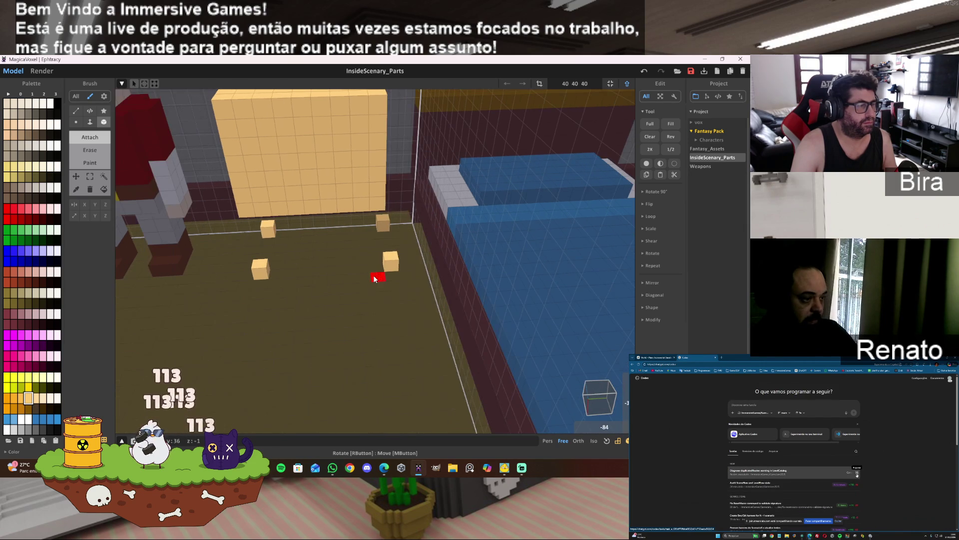
{"action": "key", "text": "ctrl+z"}
{"action": "key", "text": "ctrl+z"}
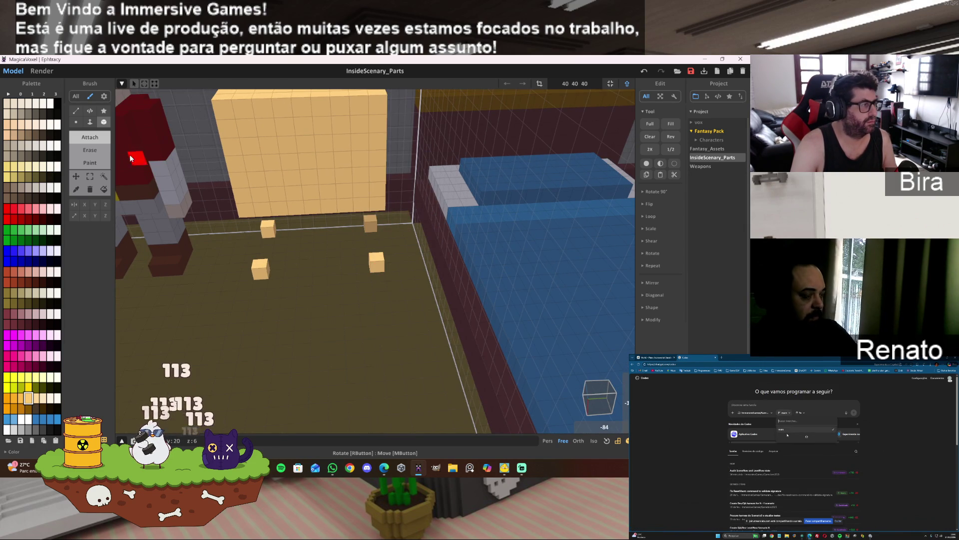
- Extend the tan block down onto its legs and select gray for the handles
{"action": "left_click_drag", "start_coordinate": [306, 171], "coordinate": [308, 212]}
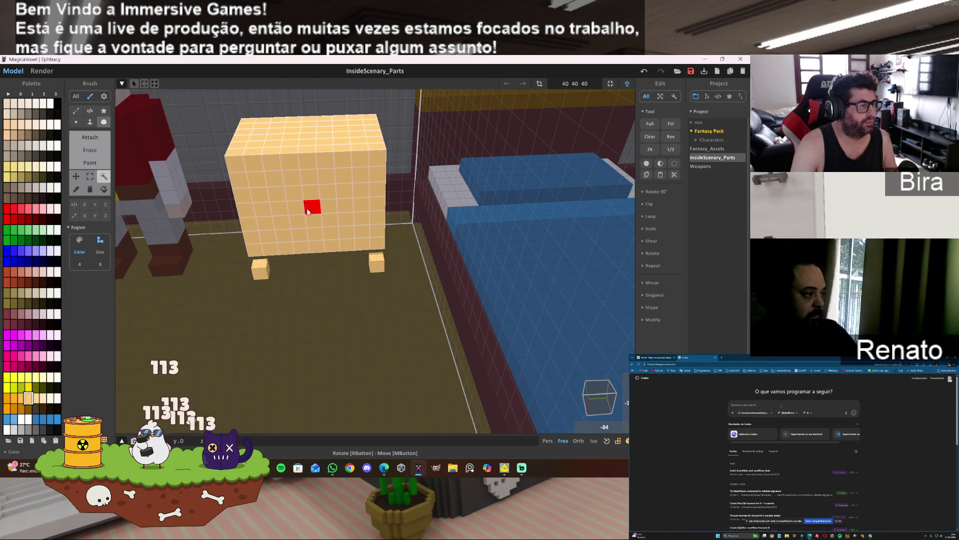
{"action": "mouse_move", "coordinate": [306, 220]}
{"action": "right_mouse_down"}
{"action": "mouse_move", "coordinate": [340, 262]}
{"action": "mouse_move", "coordinate": [313, 272]}
{"action": "mouse_move", "coordinate": [374, 260]}
{"action": "right_mouse_up"}
{"action": "scroll", "coordinate": [372, 259], "scroll_direction": "down", "scroll_amount": 3}
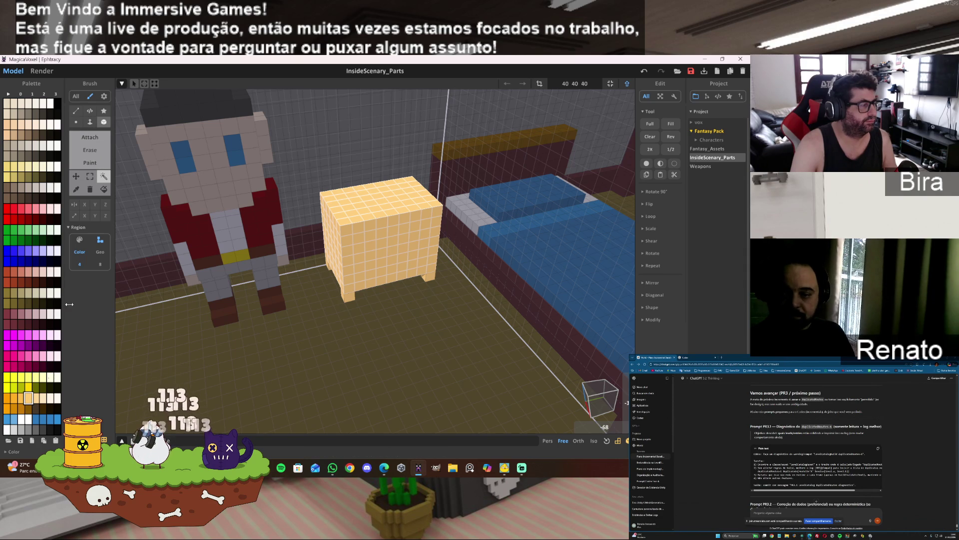
{"action": "left_click", "coordinate": [32, 430]}
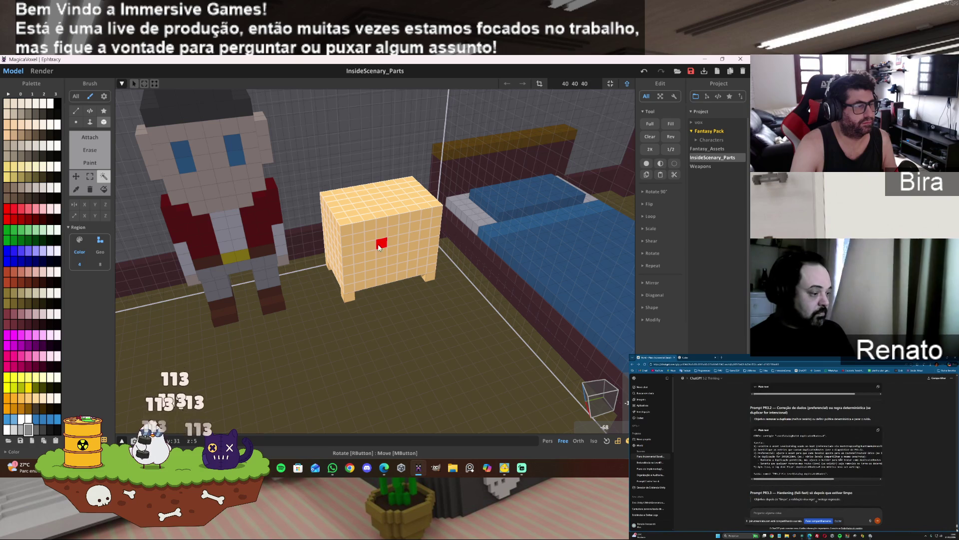
{"action": "key", "text": "Tab"}
{"action": "mouse_move", "coordinate": [381, 249]}
{"action": "right_mouse_down"}
{"action": "mouse_move", "coordinate": [480, 331]}
{"action": "mouse_move", "coordinate": [445, 293]}
{"action": "right_mouse_up"}
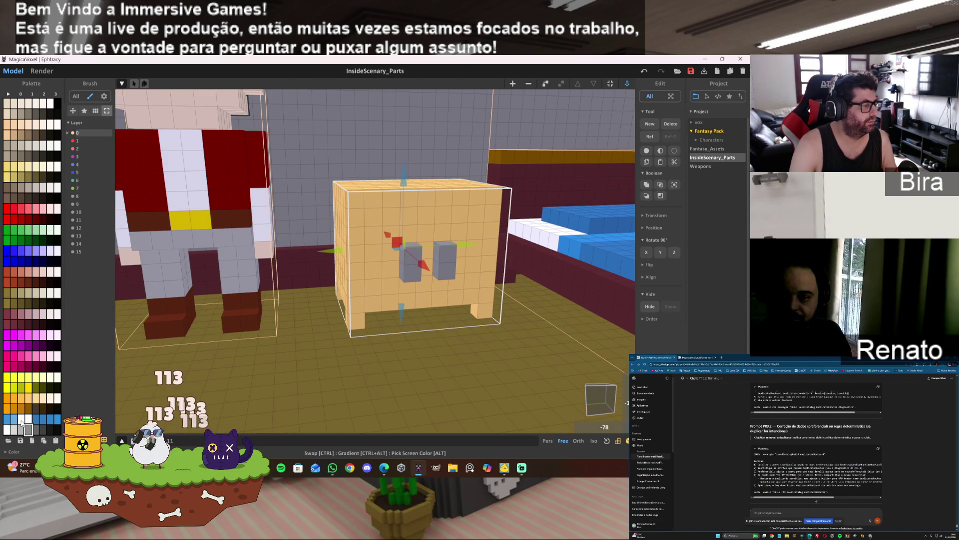
- Box-paint the left and right drawer fronts orange around the gray handles using the Paint brush
{"action": "key", "text": "Tab"}
{"action": "left_click", "coordinate": [460, 195], "text": "alt"}
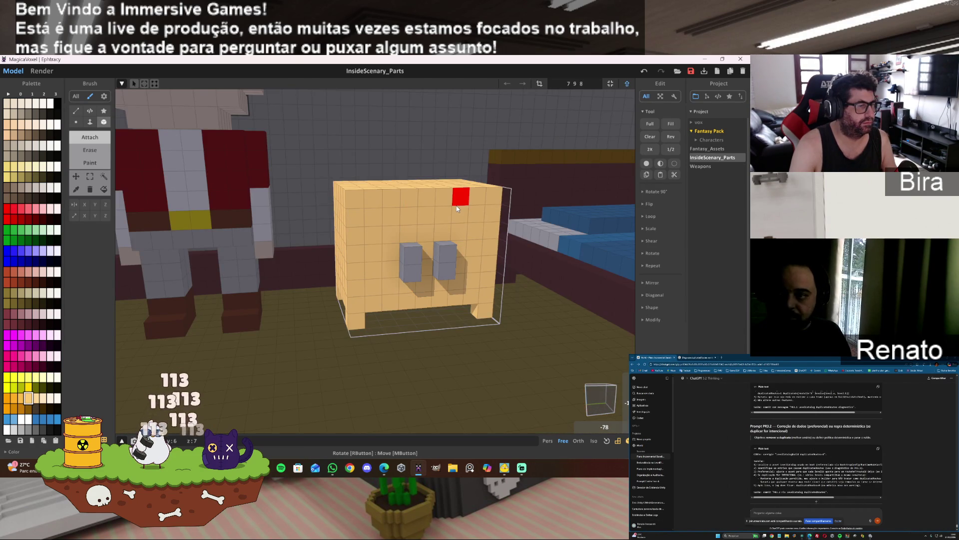
{"action": "left_click", "coordinate": [13, 397]}
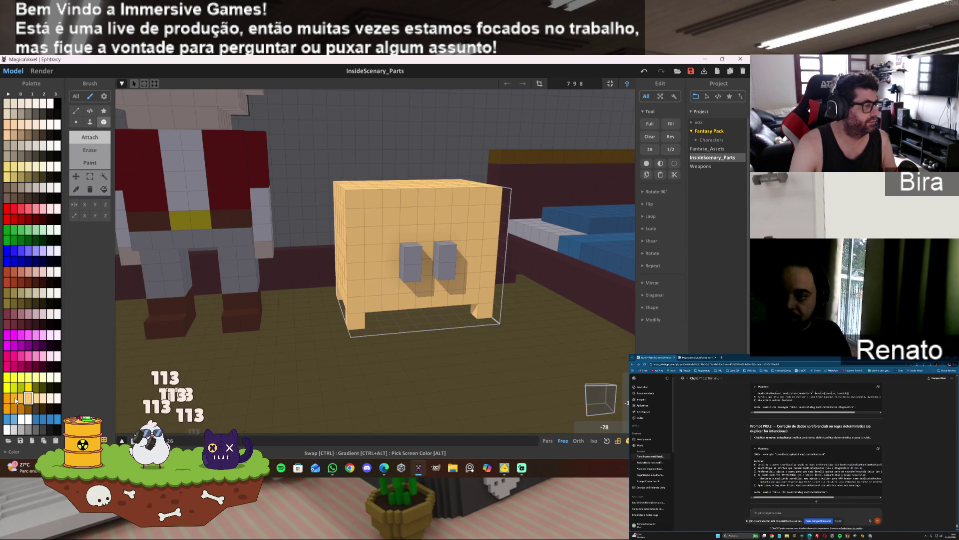
{"action": "left_click_drag", "start_coordinate": [368, 218], "coordinate": [401, 275]}
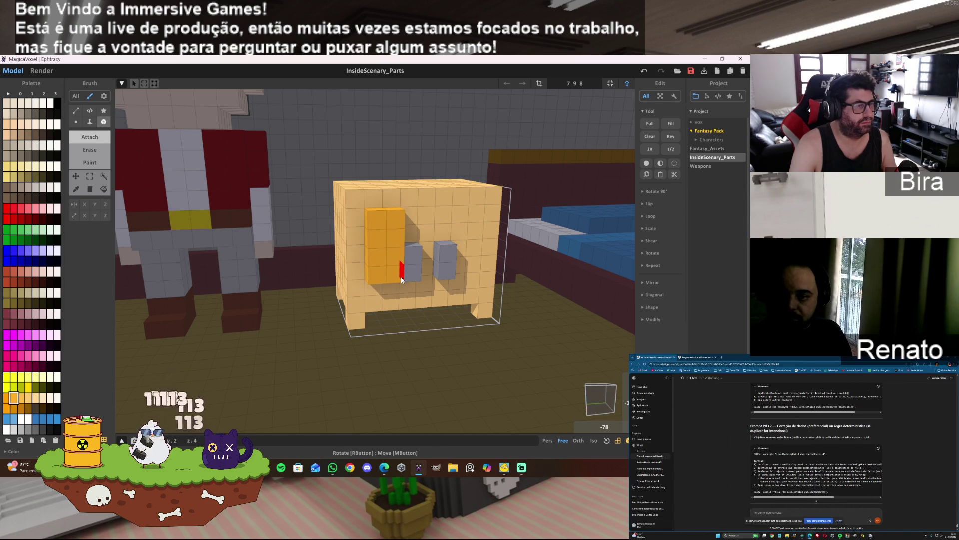
{"action": "key", "text": "ctrl+z"}
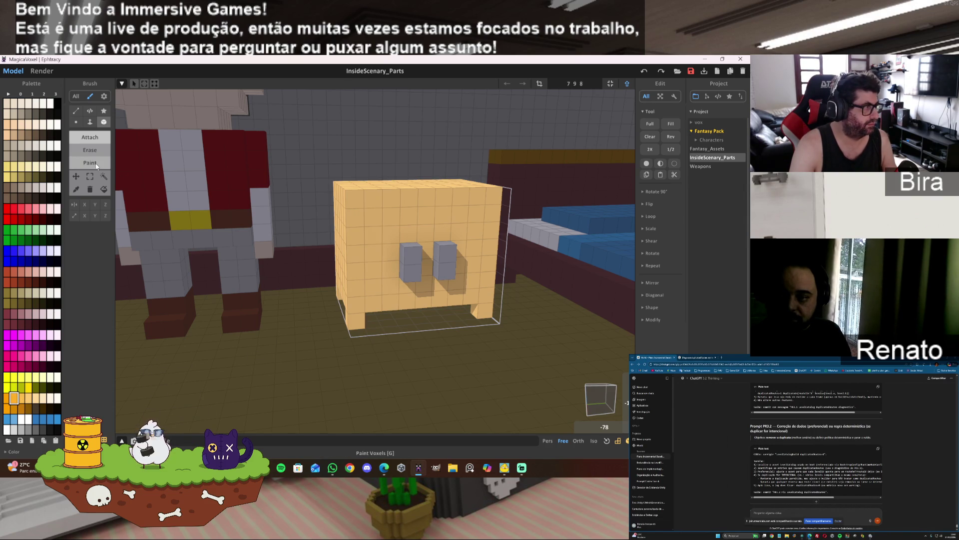
{"action": "left_click", "coordinate": [97, 166]}
{"action": "left_click_drag", "start_coordinate": [369, 215], "coordinate": [403, 289]}
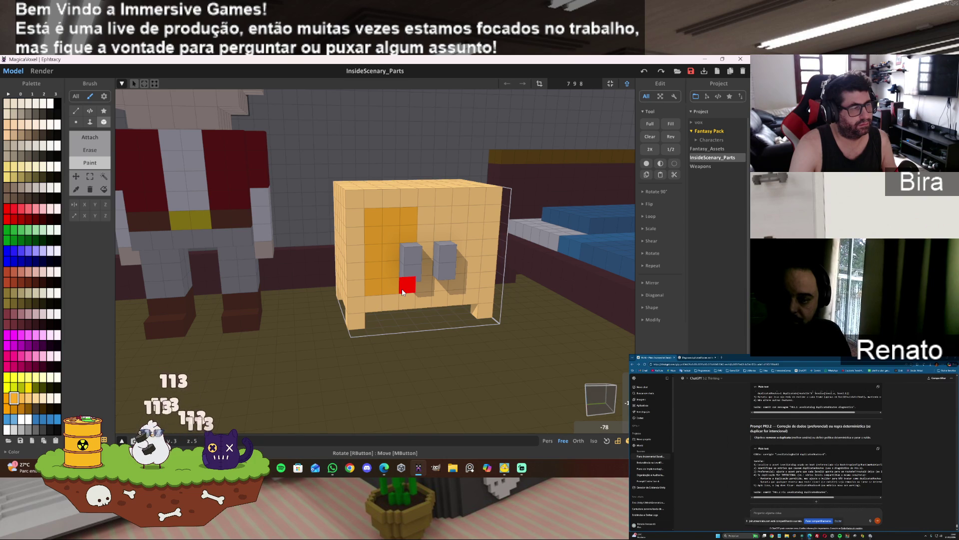
{"action": "mouse_move", "coordinate": [439, 211]}
{"action": "left_mouse_down"}
{"action": "mouse_move", "coordinate": [443, 252]}
{"action": "mouse_move", "coordinate": [470, 282]}
{"action": "left_mouse_up"}
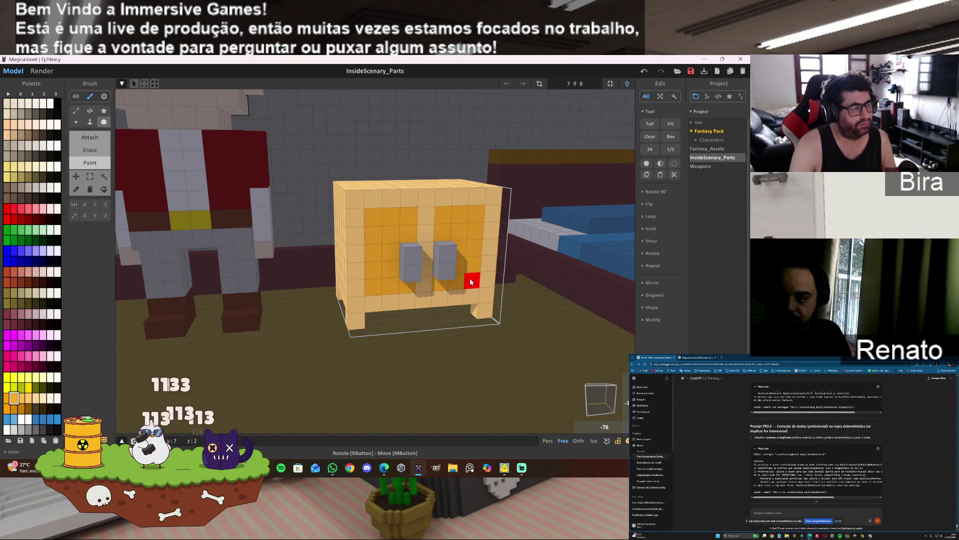
{"action": "mouse_move", "coordinate": [470, 277]}
{"action": "right_mouse_down"}
{"action": "mouse_move", "coordinate": [416, 274]}
{"action": "mouse_move", "coordinate": [413, 265]}
{"action": "mouse_move", "coordinate": [412, 343]}
{"action": "mouse_move", "coordinate": [478, 280]}
{"action": "right_mouse_up"}
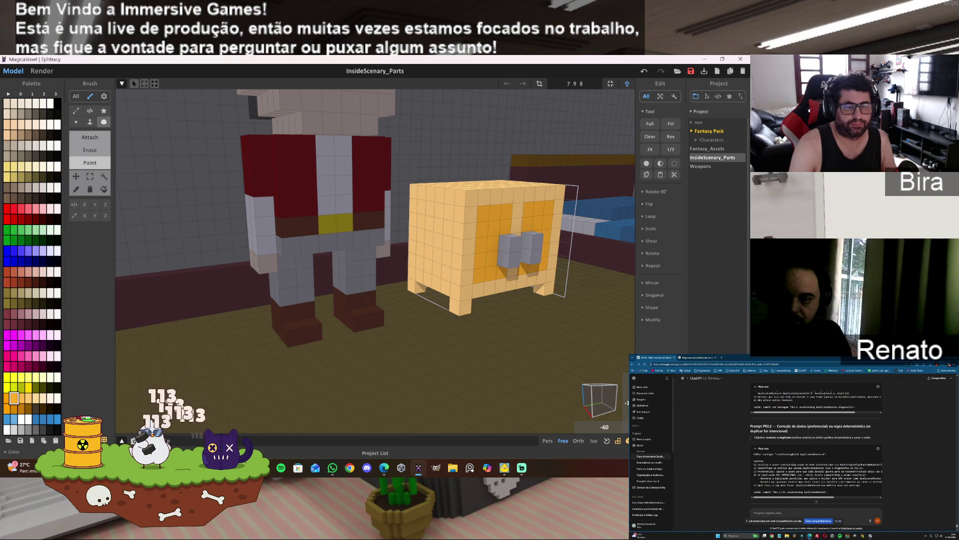
{"action": "left_click", "coordinate": [148, 439]}
{"action": "left_click", "coordinate": [160, 259]}
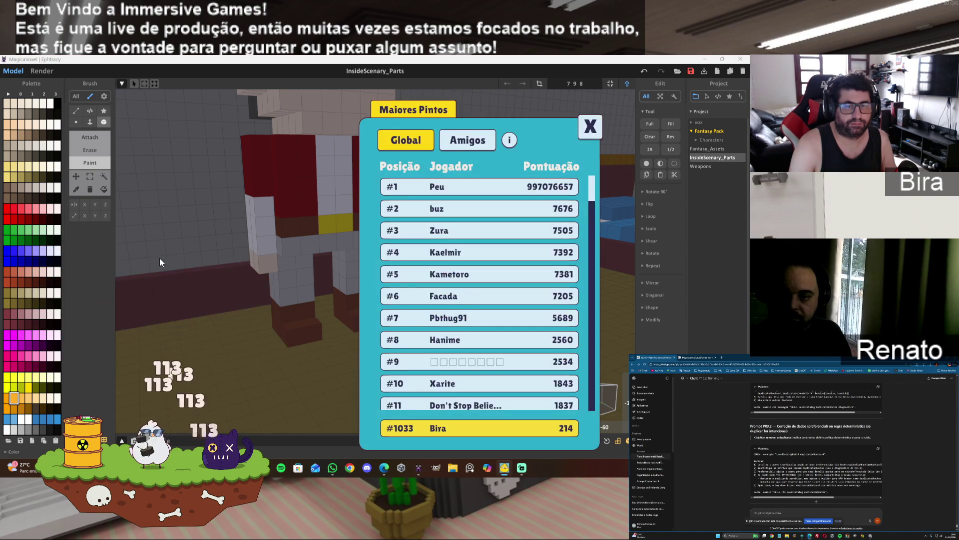
{"action": "left_click", "coordinate": [493, 145]}
{"action": "left_click", "coordinate": [591, 131]}
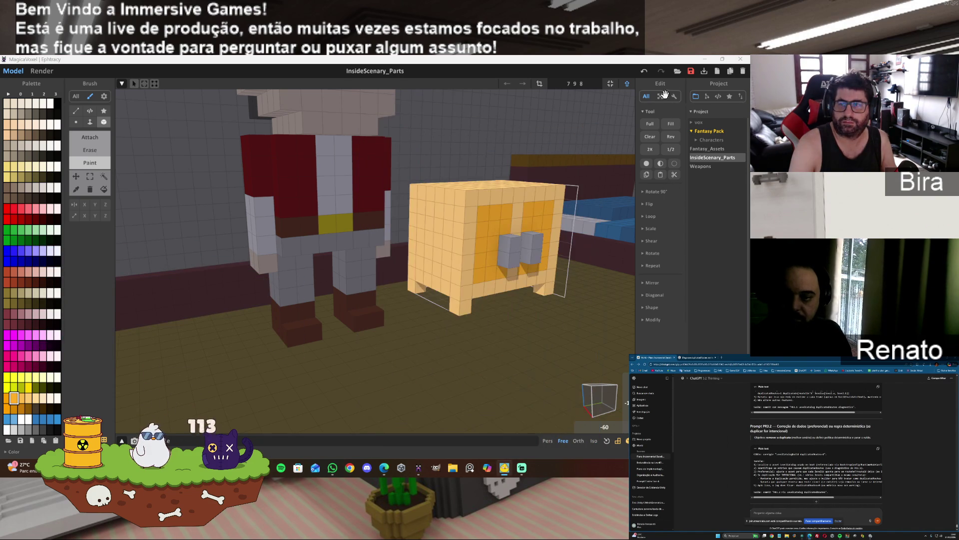
{"action": "left_click", "coordinate": [165, 447]}
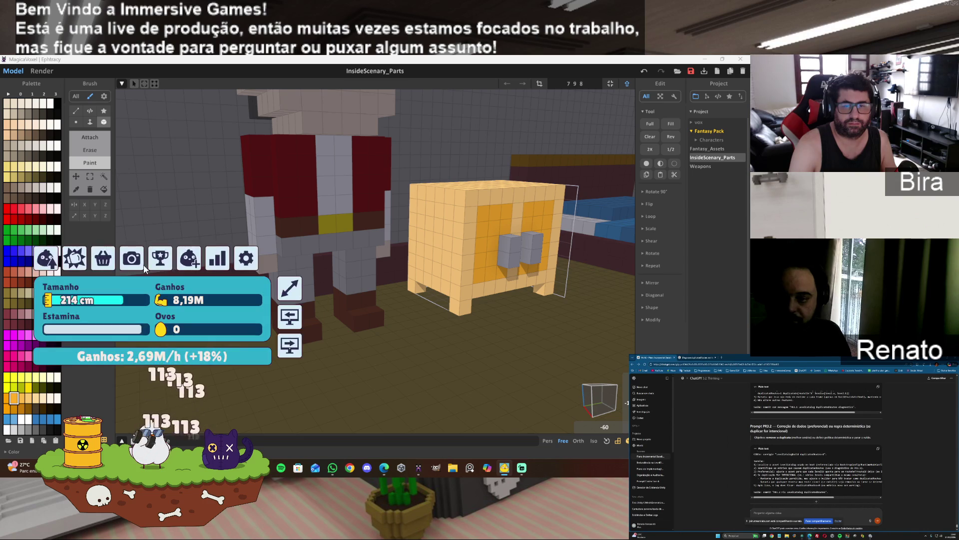
{"action": "left_click", "coordinate": [53, 260]}
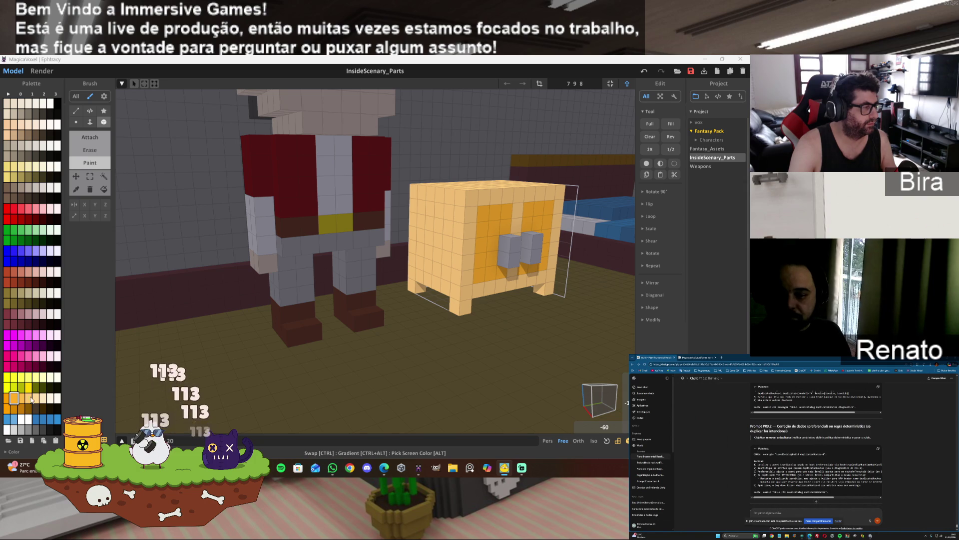
- Recolour the tan body dark maroon and paint both door panels pink
{"action": "left_click", "coordinate": [22, 323]}
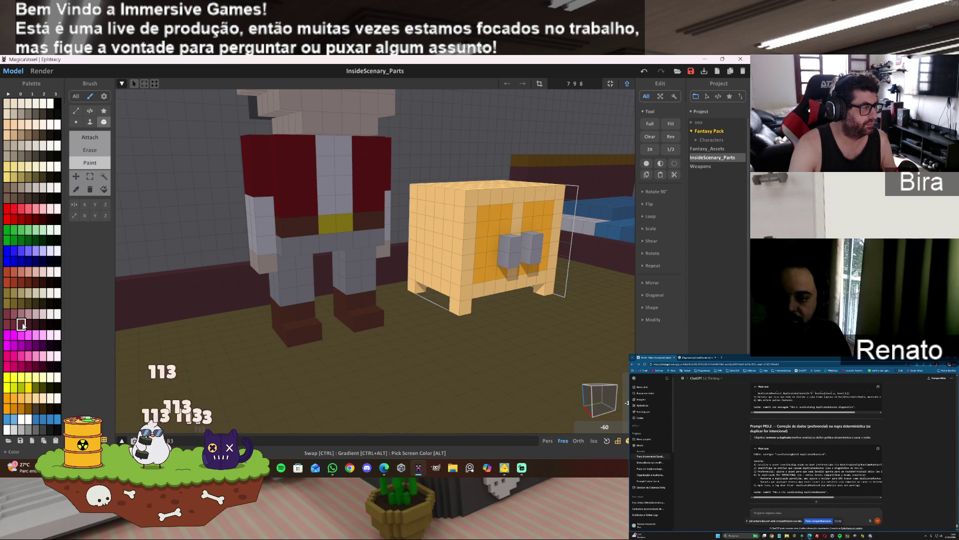
{"action": "left_click", "coordinate": [450, 244]}
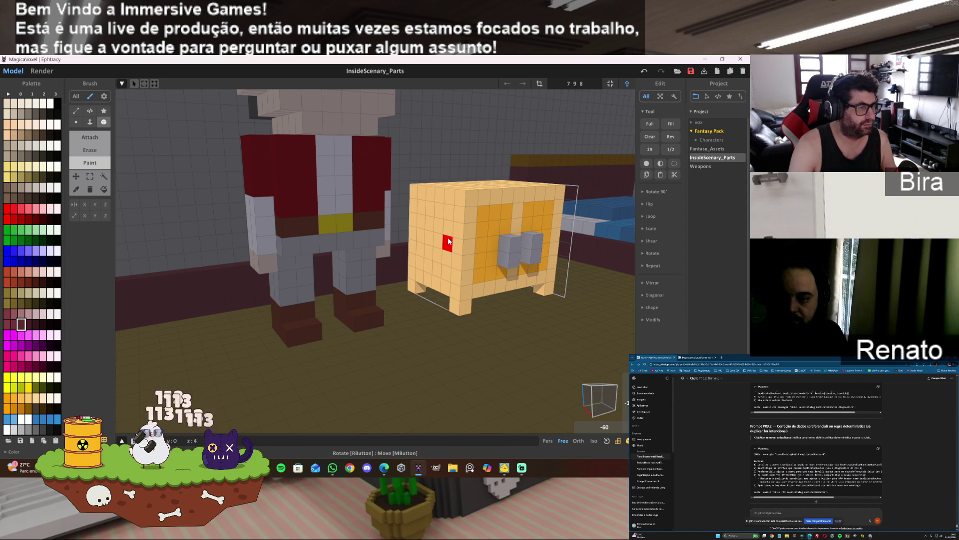
{"action": "left_click", "coordinate": [104, 189]}
{"action": "left_click", "coordinate": [427, 221]}
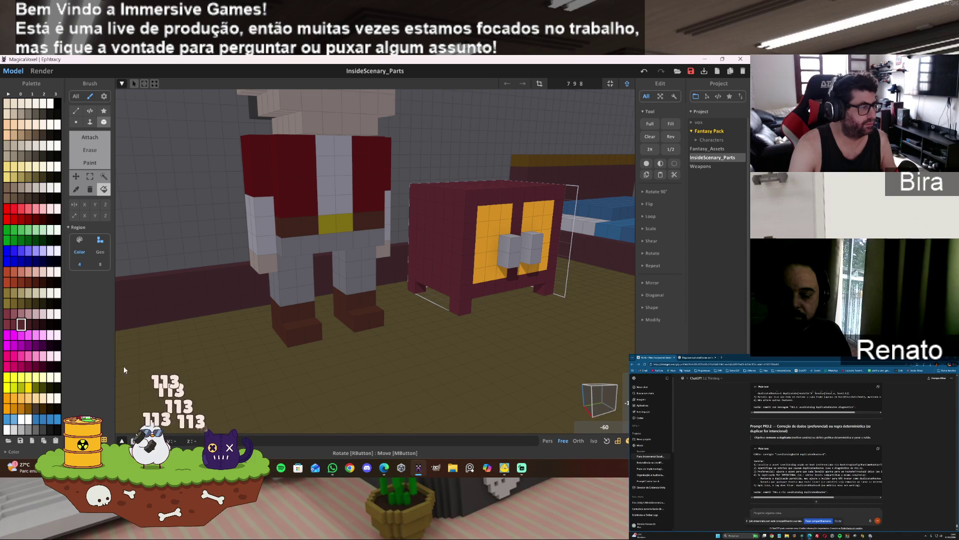
{"action": "left_click", "coordinate": [28, 324]}
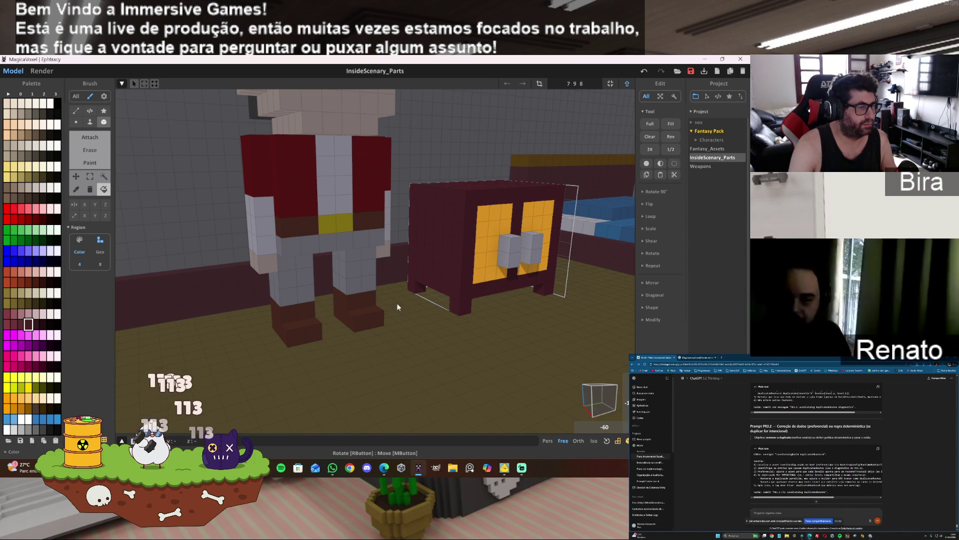
{"action": "left_click", "coordinate": [21, 314]}
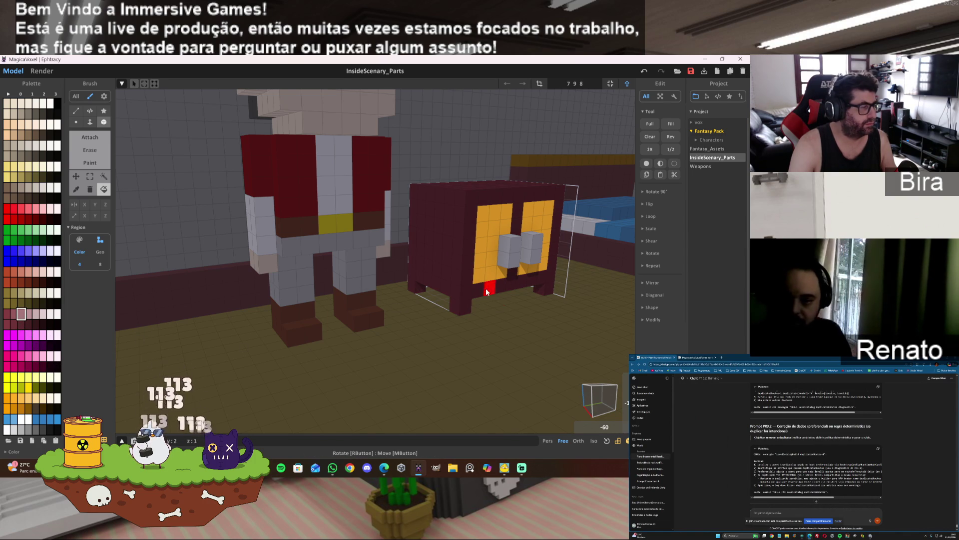
{"action": "left_click", "coordinate": [478, 260]}
{"action": "left_click", "coordinate": [540, 220]}
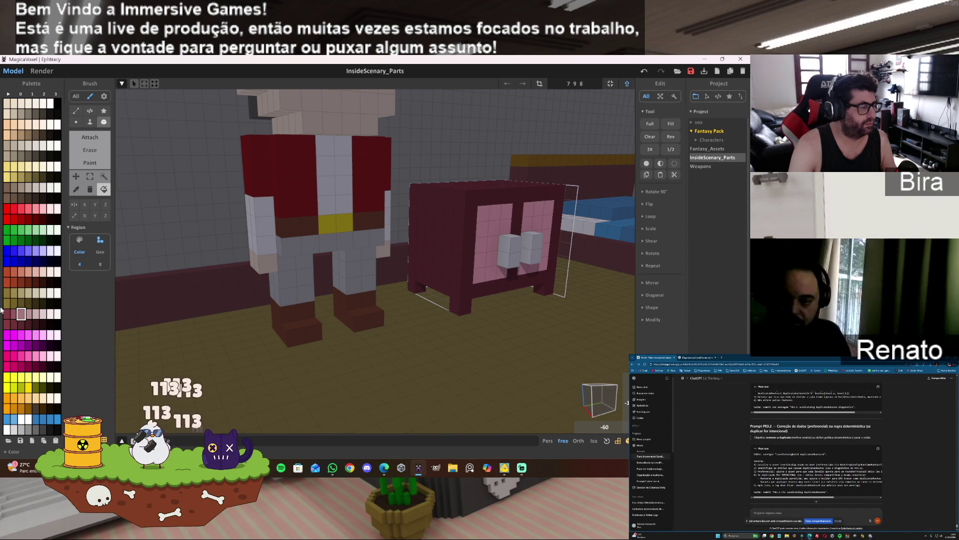
- Repaint the body dark brown and restore both door panels to pink after a maroon trial
{"action": "left_click", "coordinate": [43, 409]}
{"action": "left_click", "coordinate": [469, 238]}
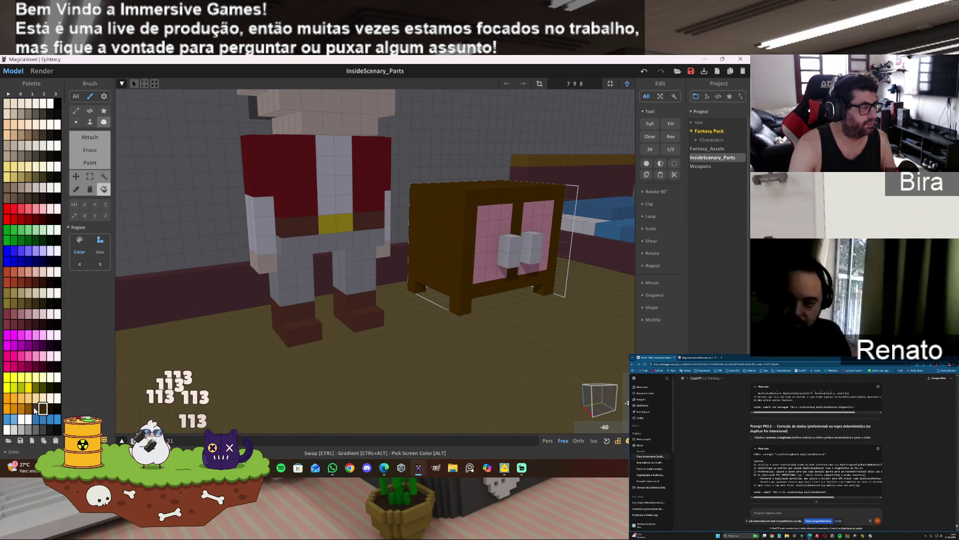
{"action": "left_click", "coordinate": [23, 324]}
{"action": "left_click", "coordinate": [480, 270]}
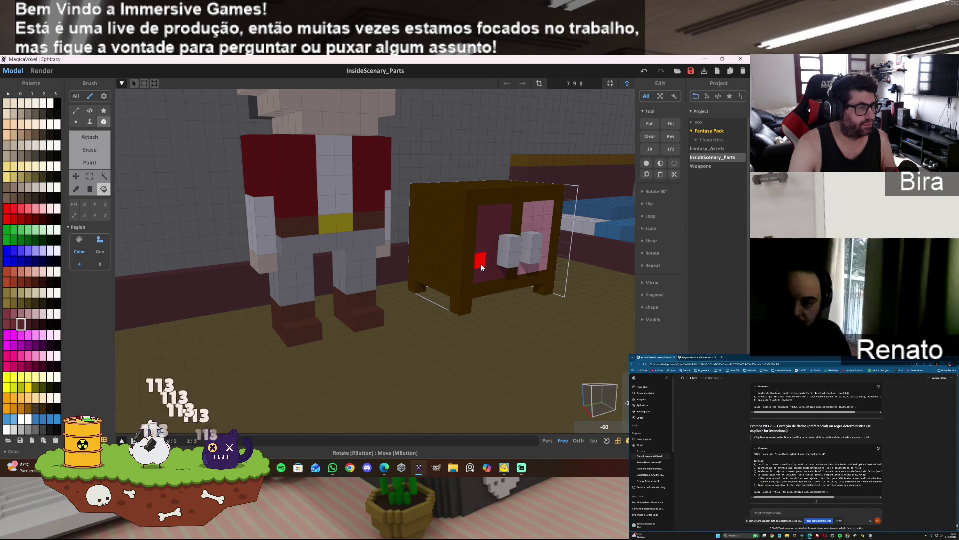
{"action": "left_click", "coordinate": [527, 225]}
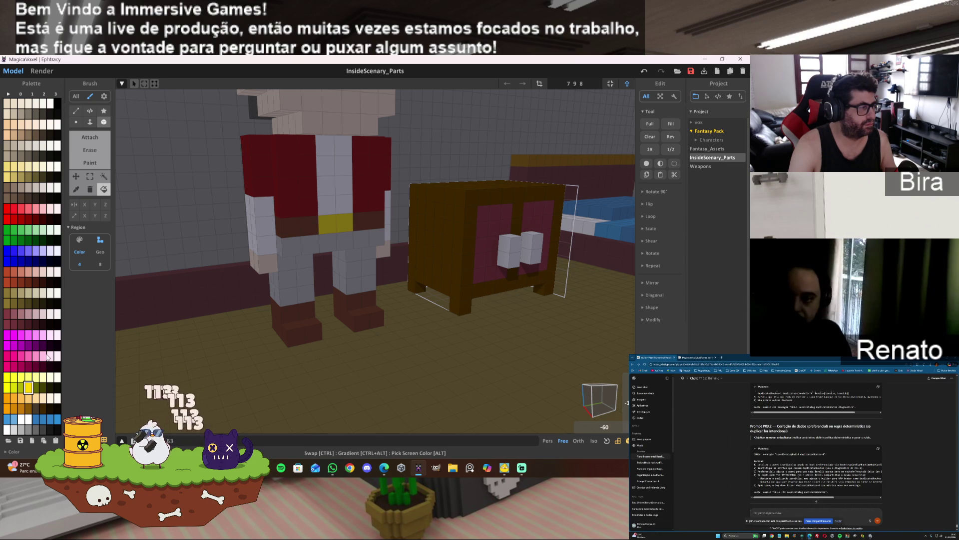
{"action": "left_click", "coordinate": [16, 312]}
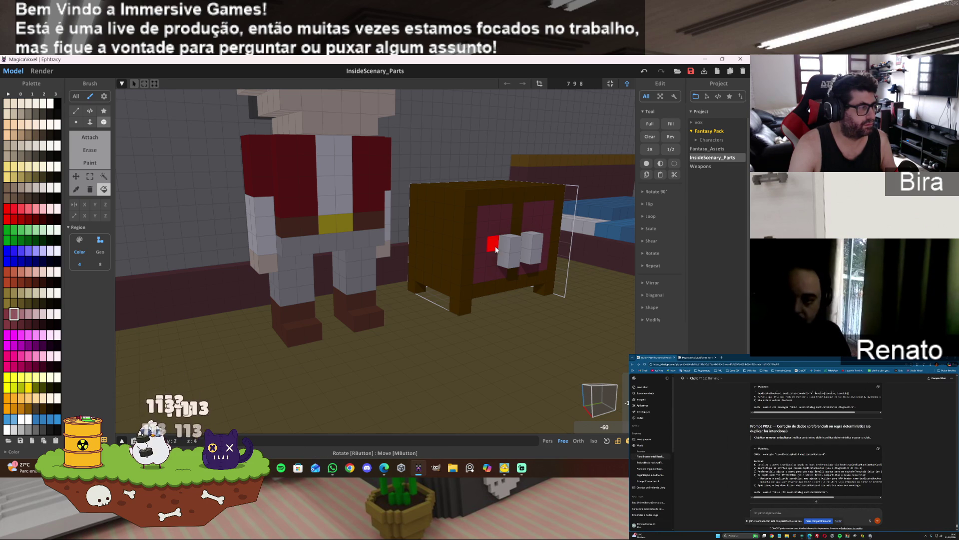
{"action": "left_click", "coordinate": [493, 245]}
{"action": "left_click", "coordinate": [536, 258]}
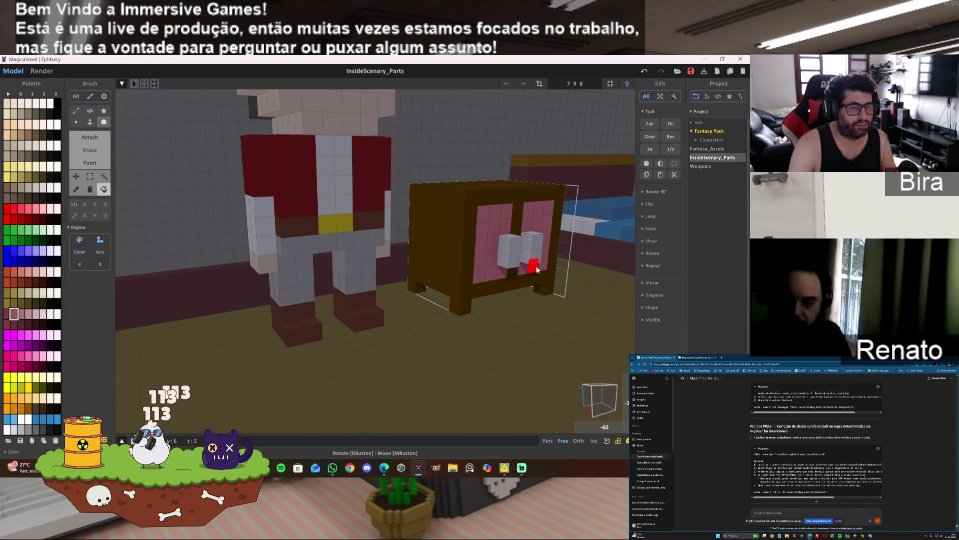
{"action": "mouse_move", "coordinate": [536, 266]}
{"action": "right_mouse_down"}
{"action": "mouse_move", "coordinate": [490, 260]}
{"action": "mouse_move", "coordinate": [517, 259]}
{"action": "right_mouse_up"}
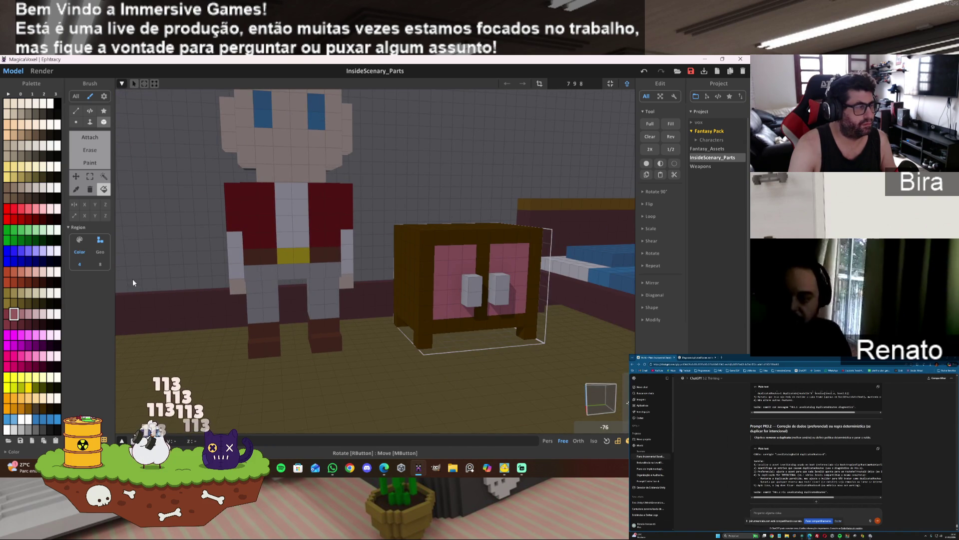
- Erase the old door handles, paint a dark brown divider across the front, and extend the top gray handle
{"action": "left_click", "coordinate": [475, 290]}
{"action": "left_click", "coordinate": [476, 295]}
{"action": "left_click", "coordinate": [502, 282]}
{"action": "left_click", "coordinate": [494, 303]}
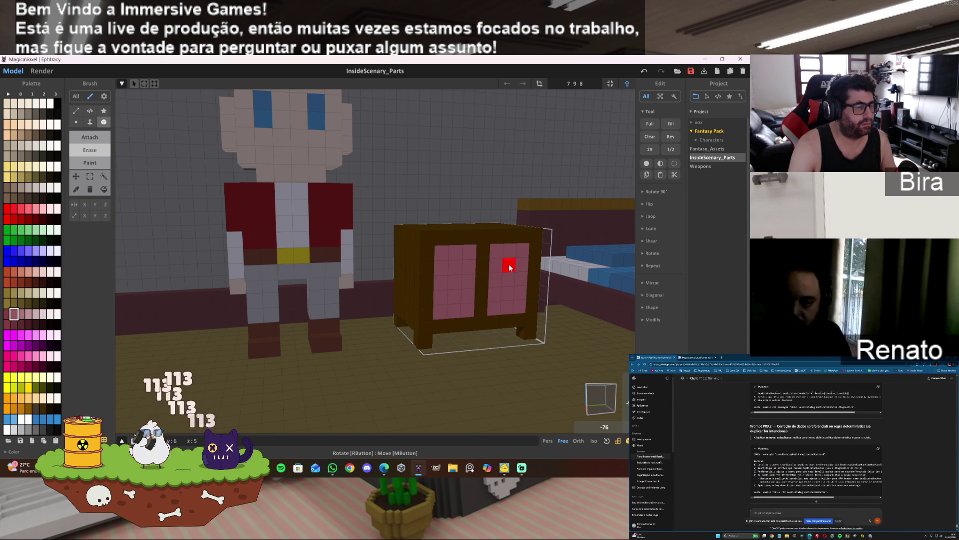
{"action": "left_click", "coordinate": [90, 162]}
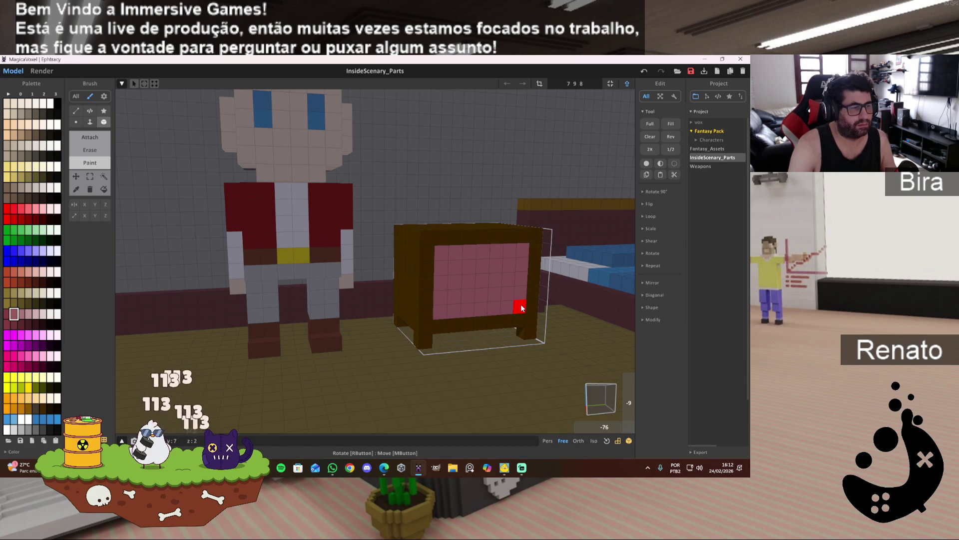
{"action": "left_click_drag", "start_coordinate": [440, 289], "coordinate": [534, 280]}
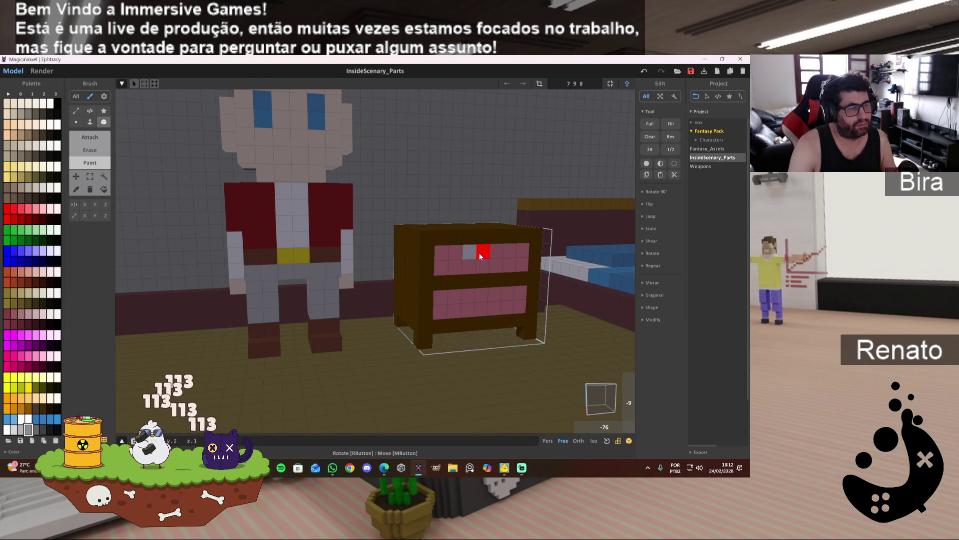
{"action": "left_click", "coordinate": [493, 250]}
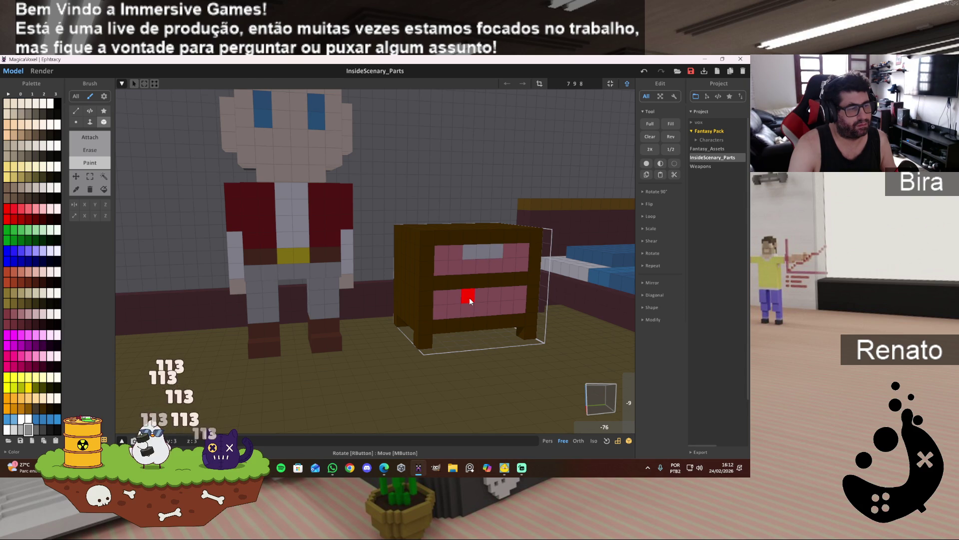
{"action": "right_click_drag", "start_coordinate": [484, 339], "coordinate": [523, 292]}
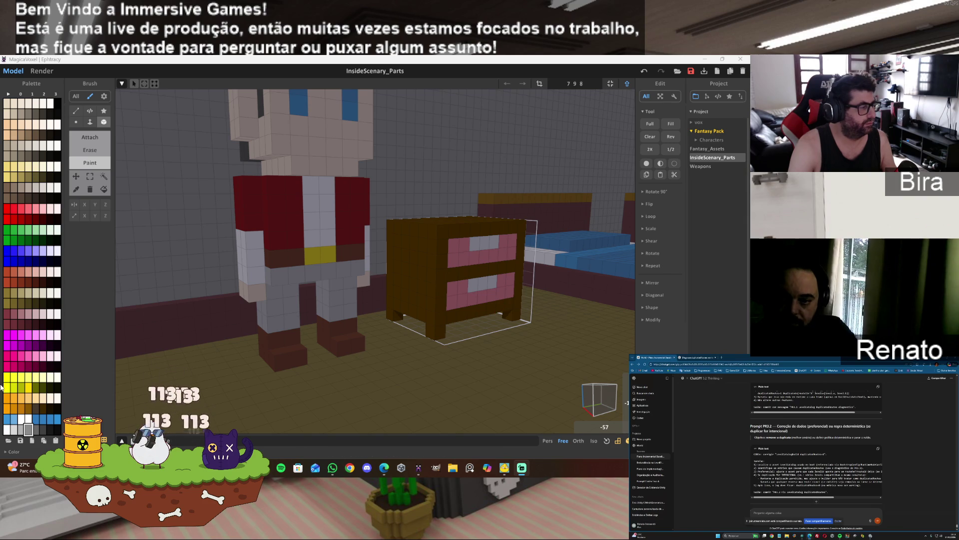
- Region-recolour the top and bottom drawer fronts golden orange after a white trial, and darken the top handle's gray
{"action": "left_click", "coordinate": [28, 418]}
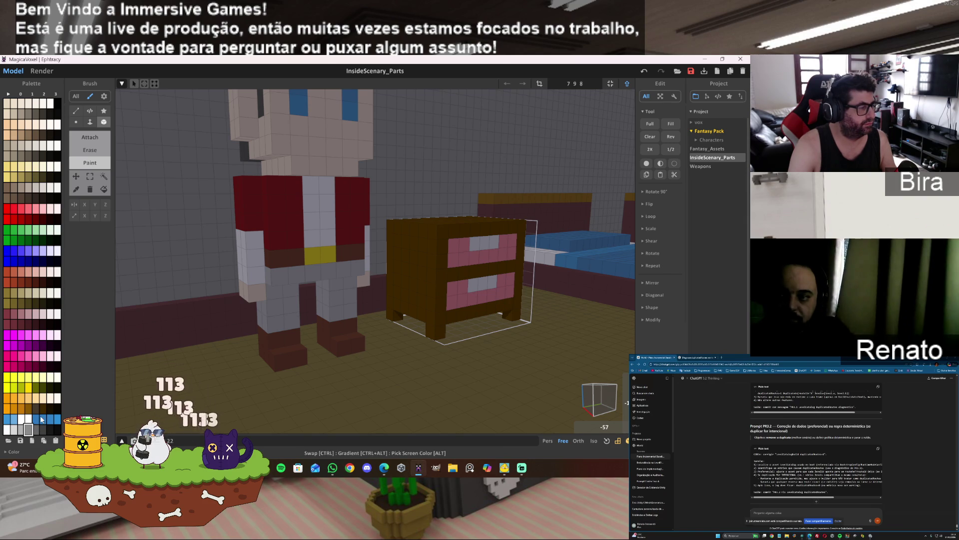
{"action": "left_click", "coordinate": [104, 189]}
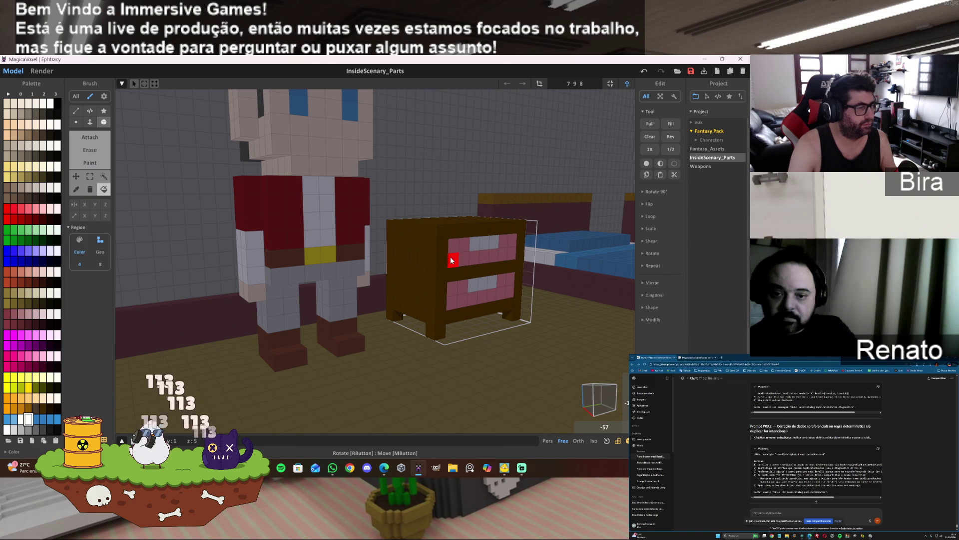
{"action": "left_click", "coordinate": [453, 260]}
{"action": "left_click", "coordinate": [460, 300]}
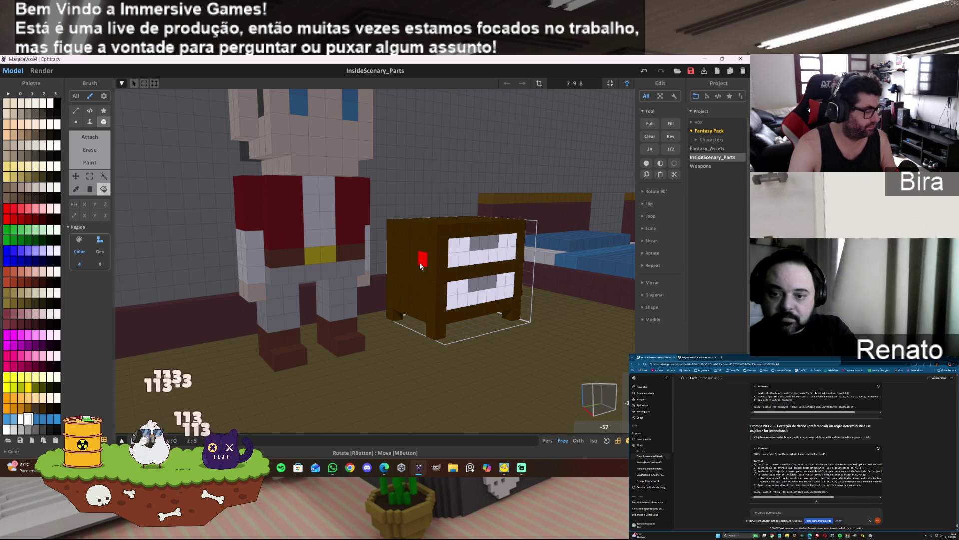
{"action": "left_click", "coordinate": [43, 411]}
{"action": "left_click", "coordinate": [28, 408]}
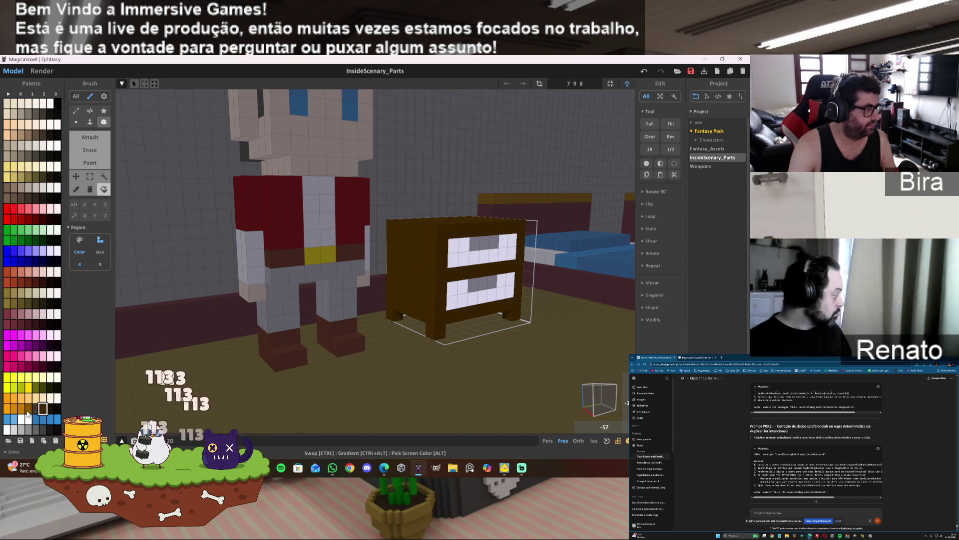
{"action": "left_click", "coordinate": [464, 261]}
{"action": "left_click", "coordinate": [463, 301]}
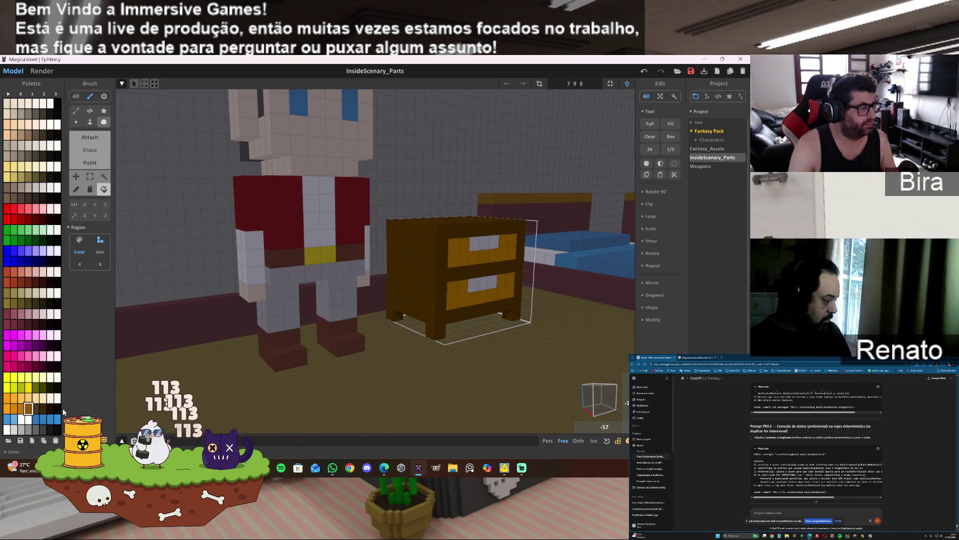
{"action": "left_click", "coordinate": [35, 429]}
{"action": "left_click", "coordinate": [478, 243]}
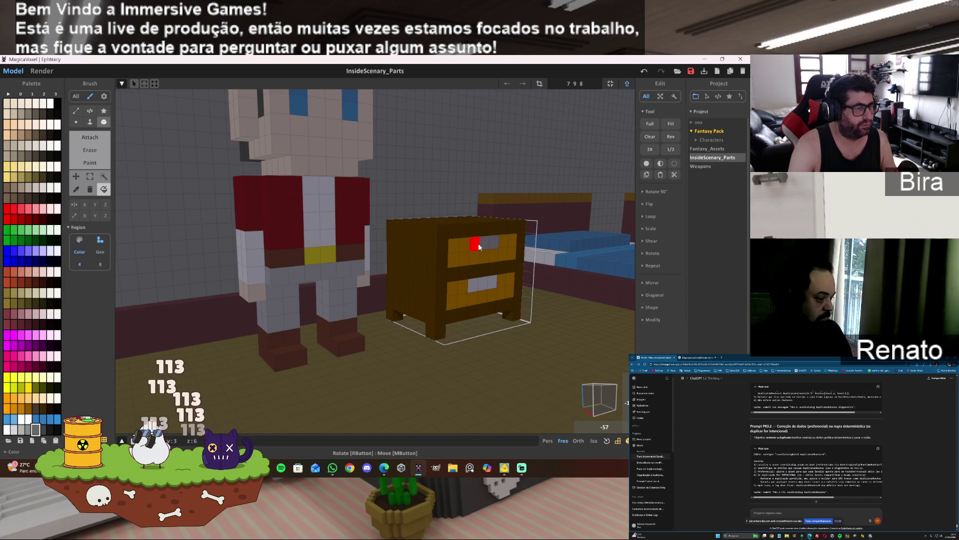